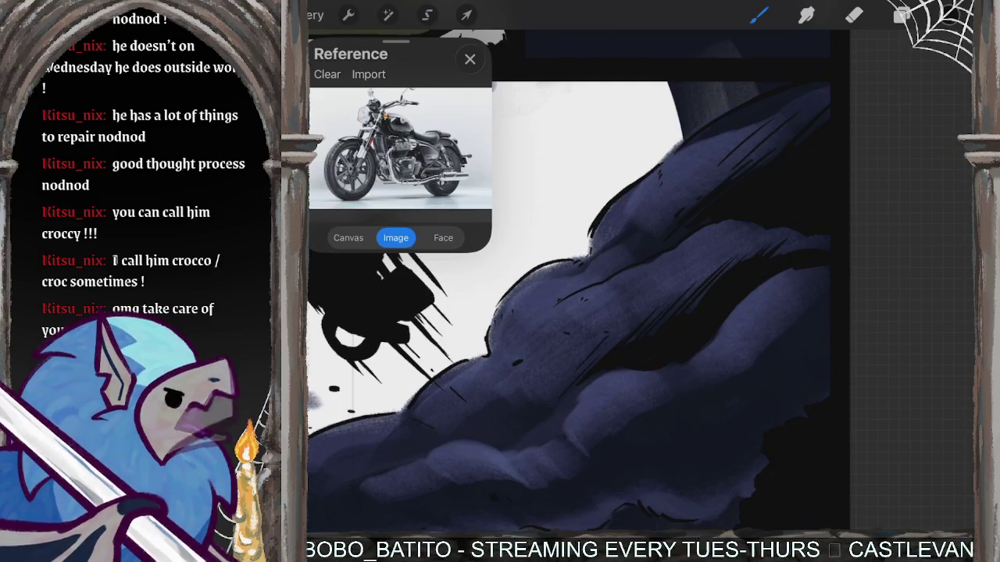
Add a small dark hatch stroke and ink a curving outline along the cloud's edge.
drag(666, 298, 723, 253)
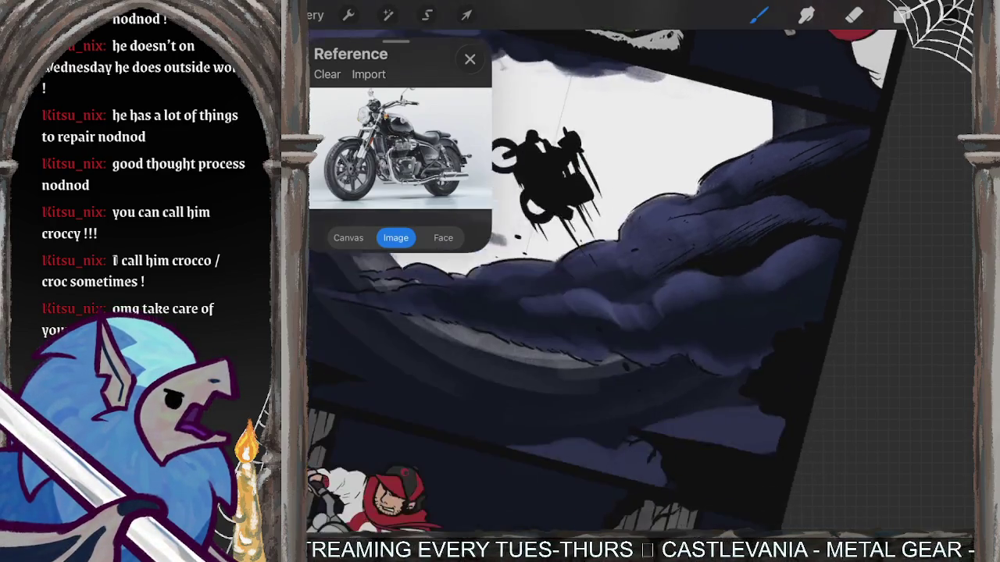
scroll(577, 281, up, 5)
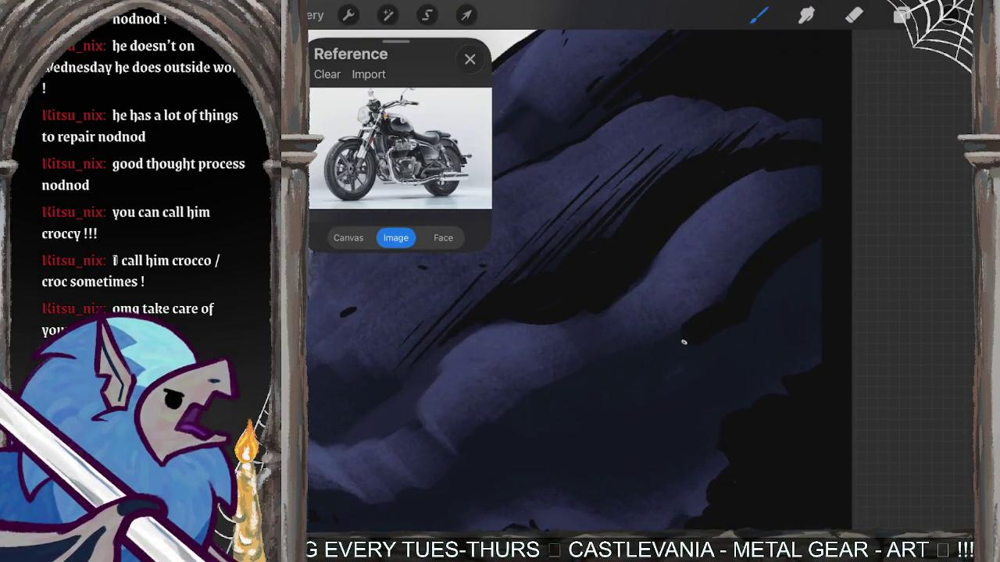
scroll(602, 281, down, 2)
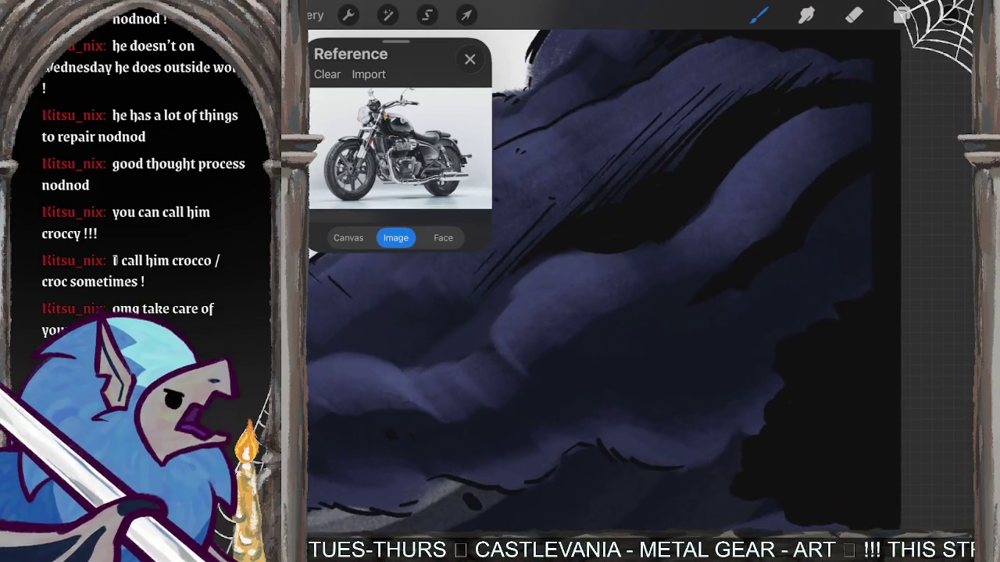
mouse_move(697, 275)
mouse_down()
mouse_move(490, 451)
mouse_move(592, 410)
mouse_move(737, 408)
mouse_up()
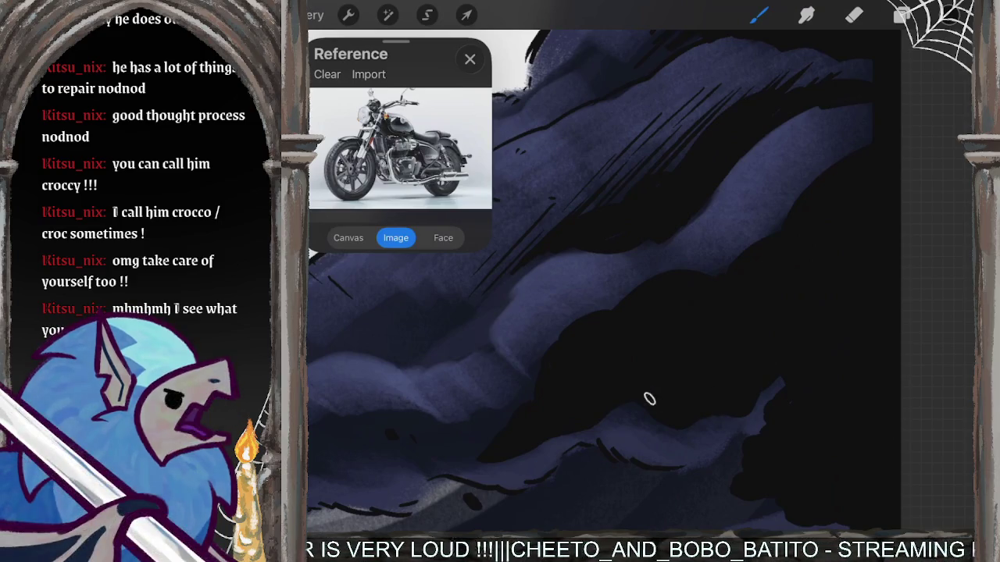
Hatch diagonal shadow lines across the upper, middle and lower cloud.
drag(803, 194, 734, 246)
drag(843, 150, 720, 256)
mouse_move(784, 215)
mouse_down()
mouse_move(718, 268)
mouse_move(687, 270)
mouse_move(605, 309)
mouse_up()
drag(680, 252, 519, 363)
mouse_move(639, 262)
mouse_down()
mouse_move(511, 359)
mouse_move(474, 406)
mouse_up()
drag(529, 374, 485, 409)
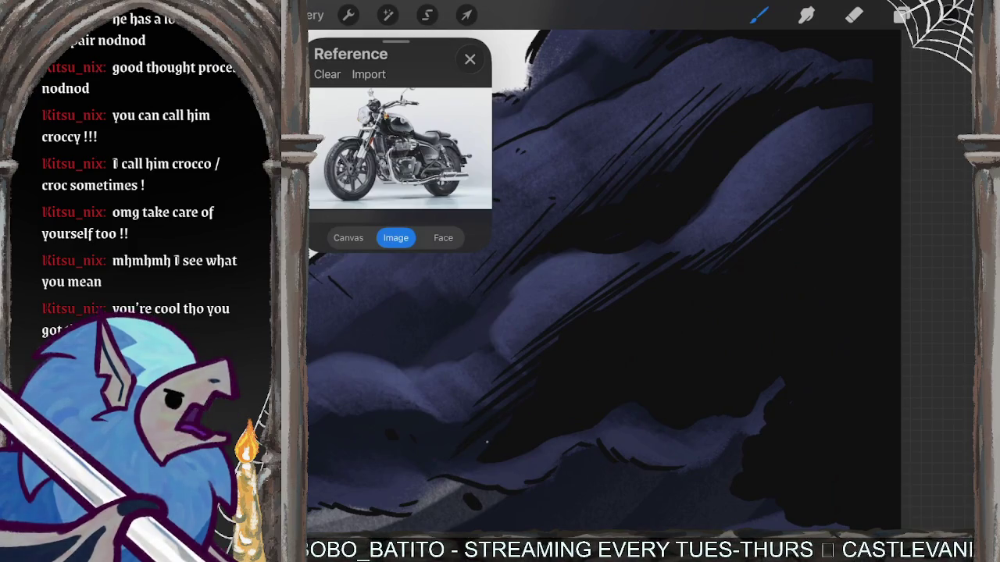
Add a few more diagonal hatch strokes across the cloud mass.
drag(600, 276, 500, 344)
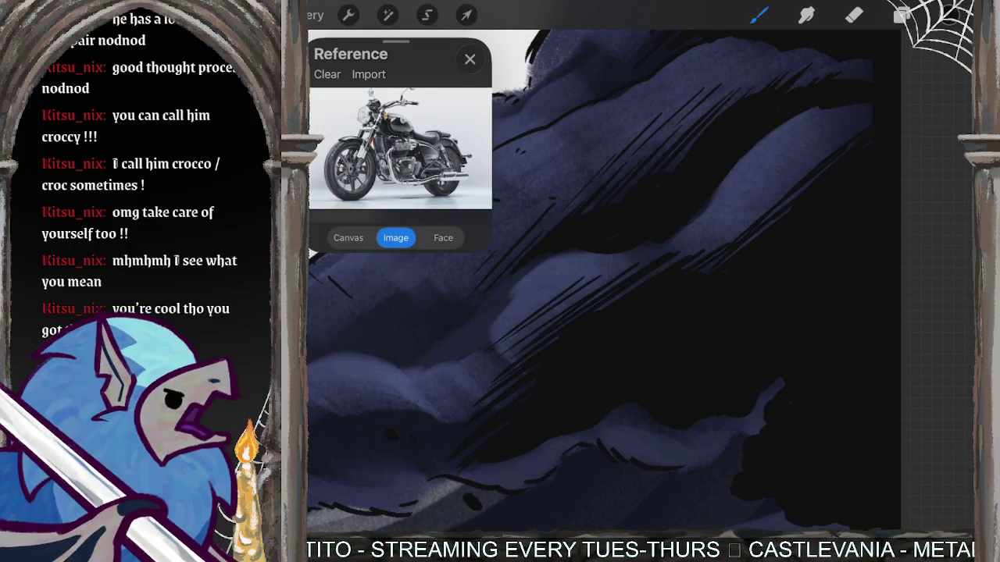
scroll(617, 282, up, 1)
scroll(641, 281, up, 2)
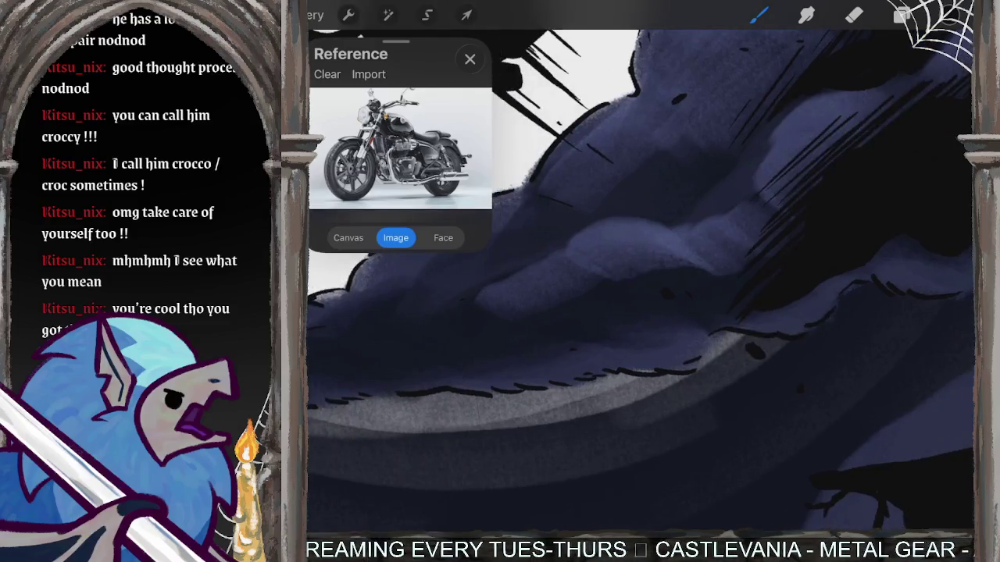
drag(657, 303, 598, 335)
drag(693, 262, 528, 346)
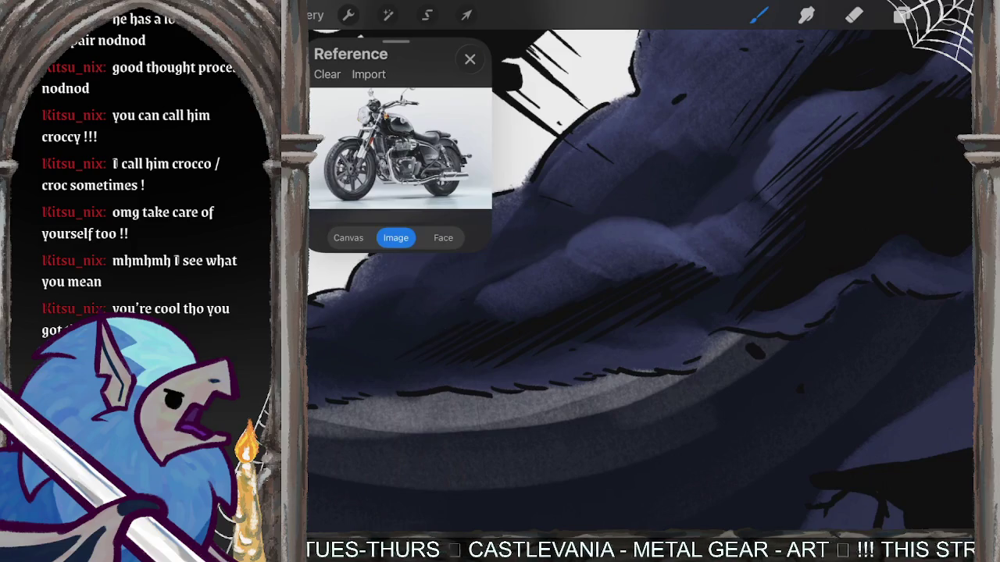
scroll(640, 281, down, 2)
scroll(640, 282, down, 2)
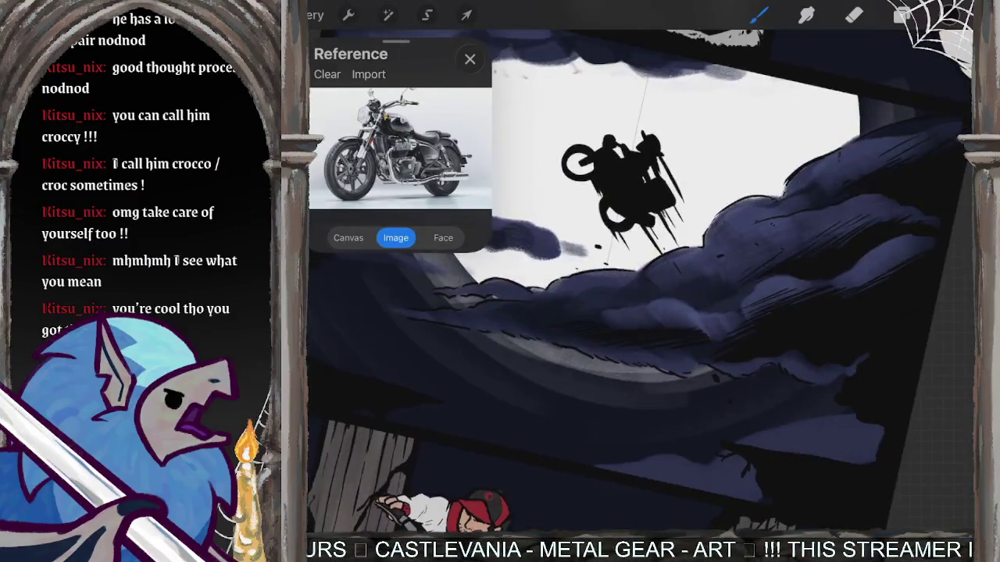
scroll(640, 281, down, 1)
scroll(640, 282, up, 1)
scroll(641, 281, up, 1)
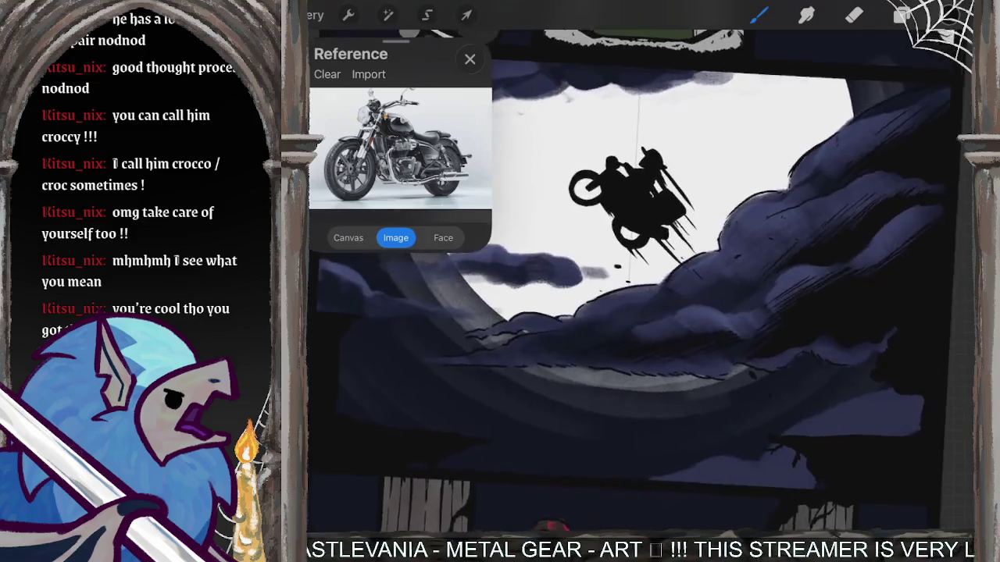
scroll(641, 281, up, 1)
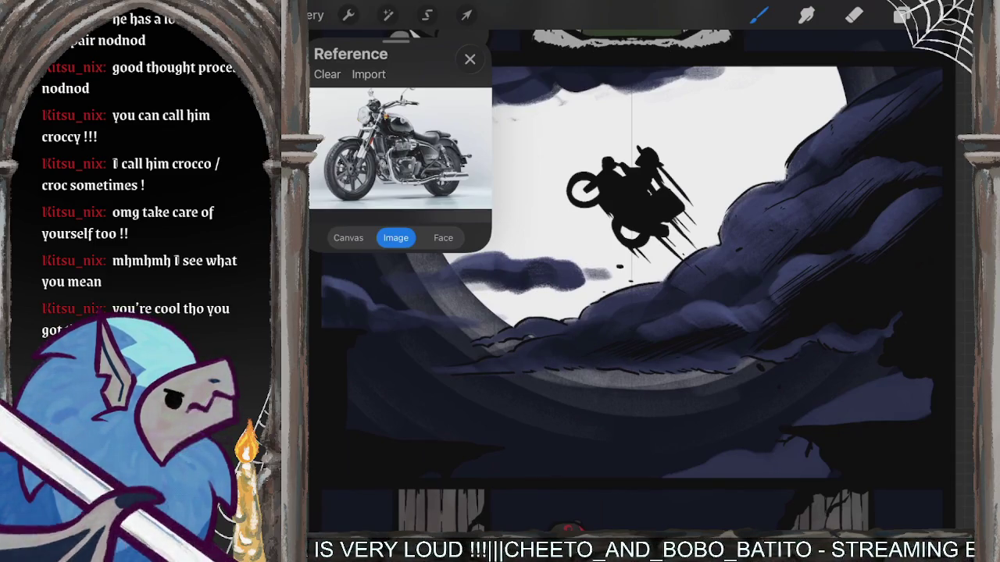
scroll(640, 281, up, 2)
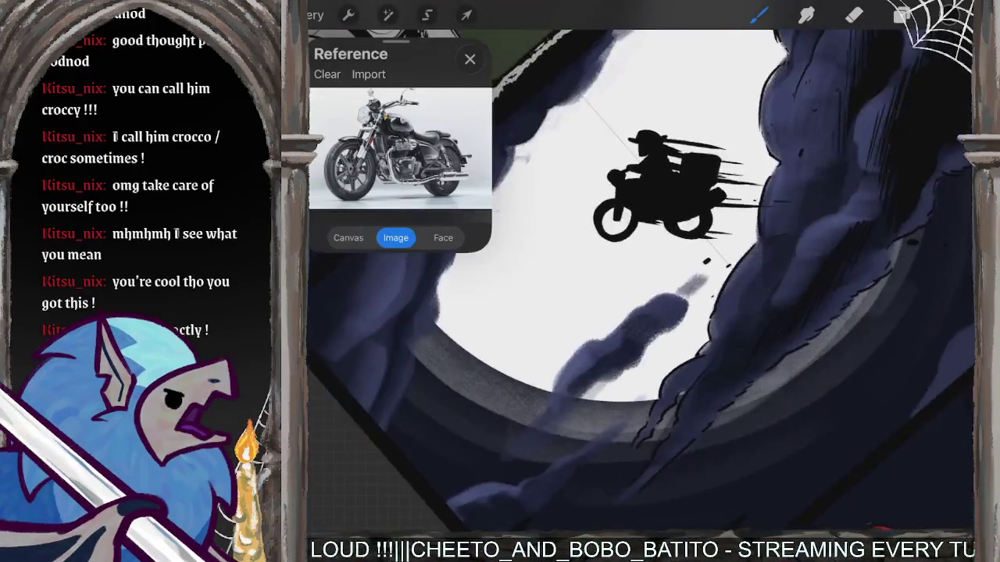
scroll(640, 281, up, 3)
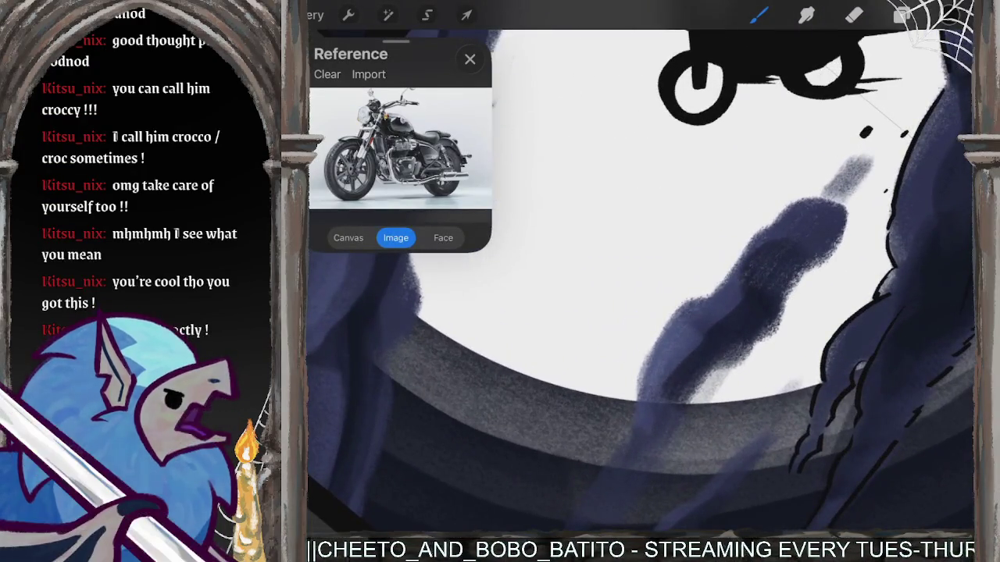
Trace thick black outlines along the smoke trail's right, lower-right and lower-left edges.
mouse_move(780, 218)
mouse_down()
mouse_move(648, 356)
mouse_move(625, 440)
mouse_up()
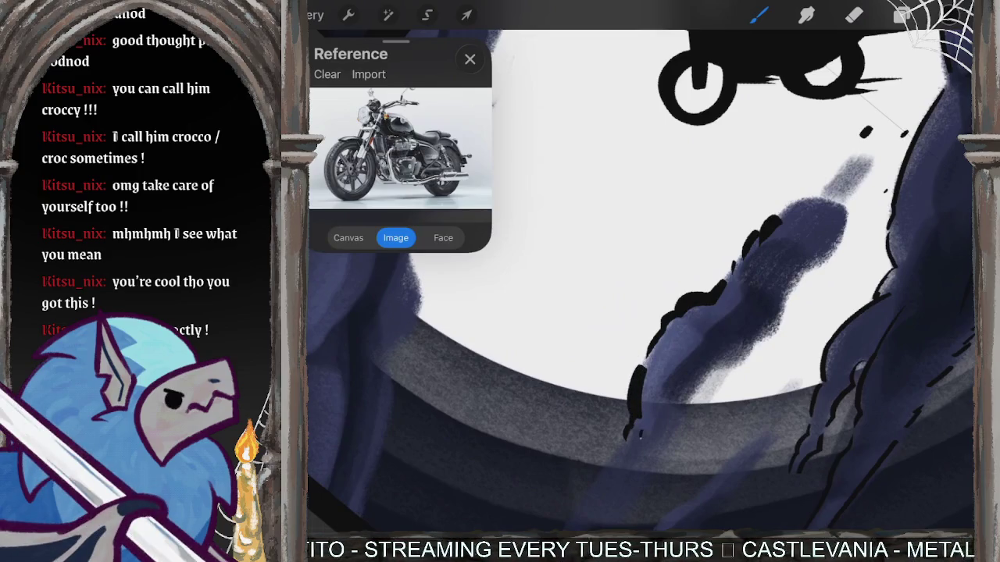
mouse_move(681, 413)
mouse_down()
mouse_move(756, 345)
mouse_move(808, 270)
mouse_up()
mouse_move(781, 215)
mouse_down()
mouse_move(790, 199)
mouse_move(824, 187)
mouse_move(848, 194)
mouse_move(813, 266)
mouse_up()
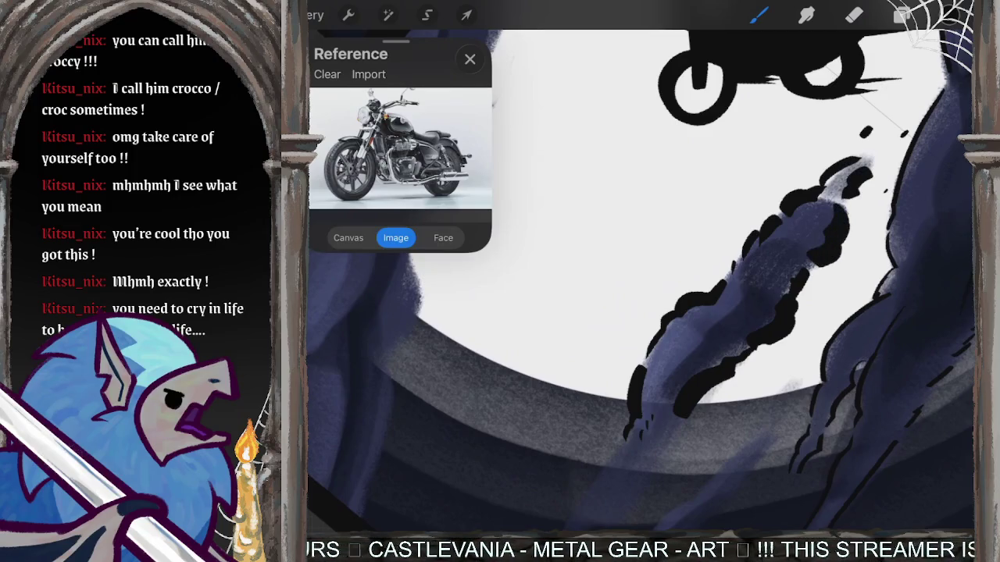
drag(750, 266, 676, 391)
drag(629, 425, 607, 467)
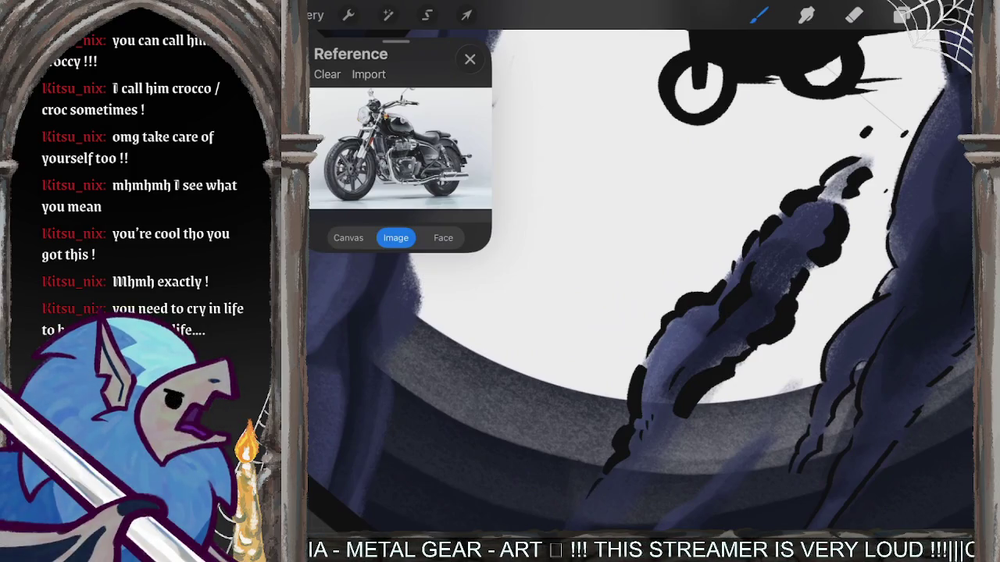
scroll(640, 282, down, 3)
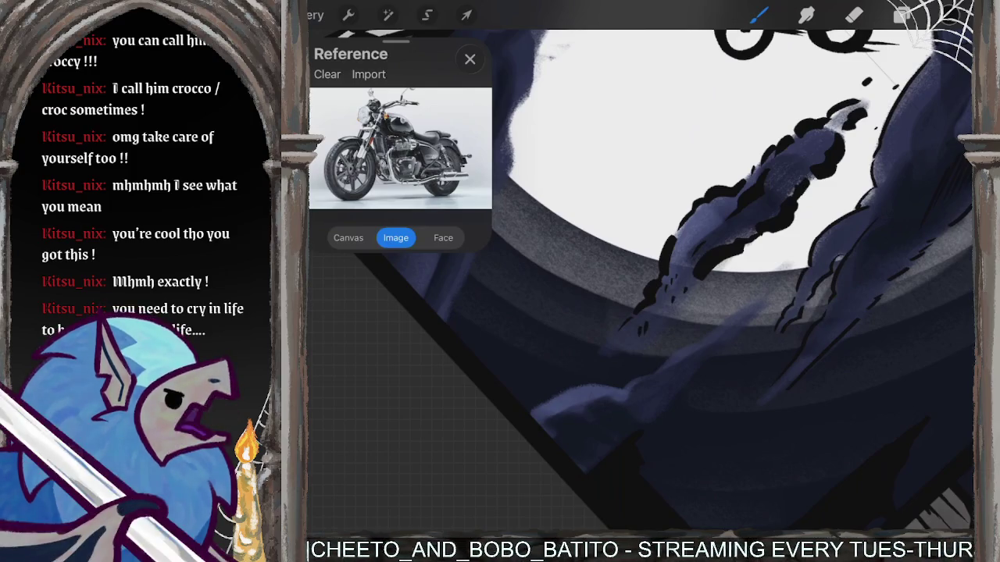
Ink black outlines up the lower smoke shape's left edge and down its right side.
scroll(664, 274, down, 3)
scroll(664, 312, up, 5)
scroll(664, 312, up, 2)
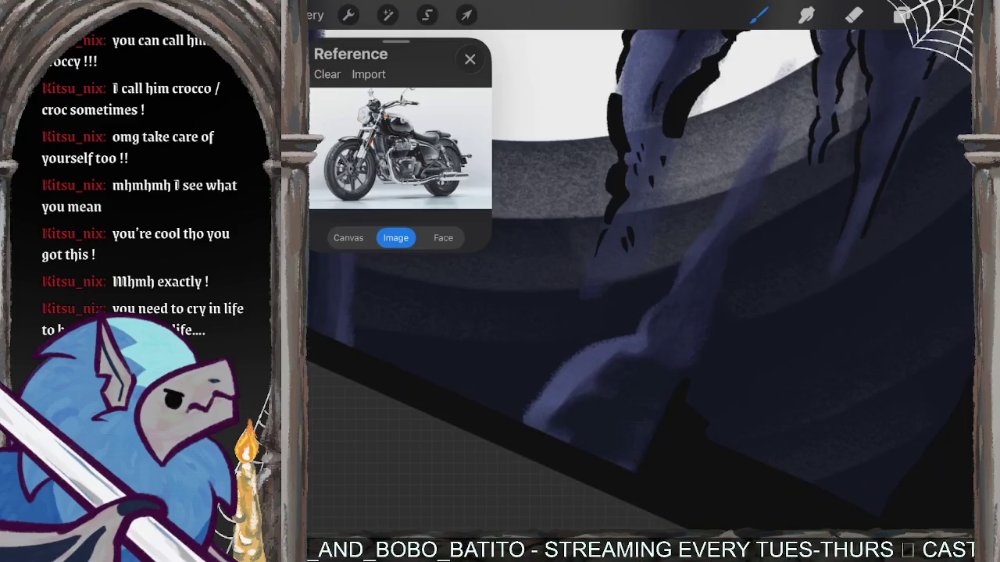
mouse_move(530, 402)
mouse_down()
mouse_move(582, 356)
mouse_move(629, 336)
mouse_up()
drag(667, 292, 761, 138)
mouse_move(796, 103)
mouse_down()
mouse_move(773, 131)
mouse_move(727, 250)
mouse_up()
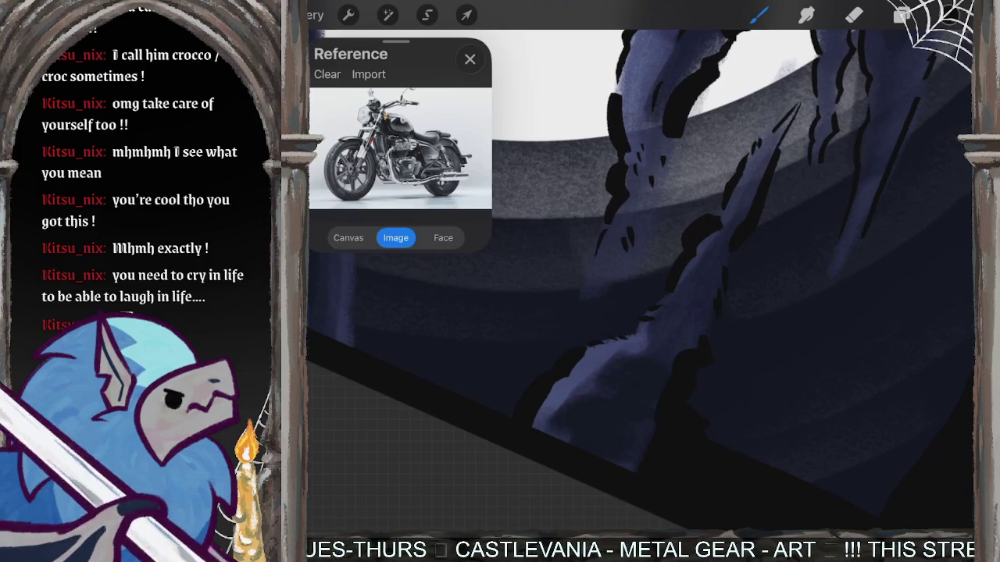
scroll(640, 273, down, 3)
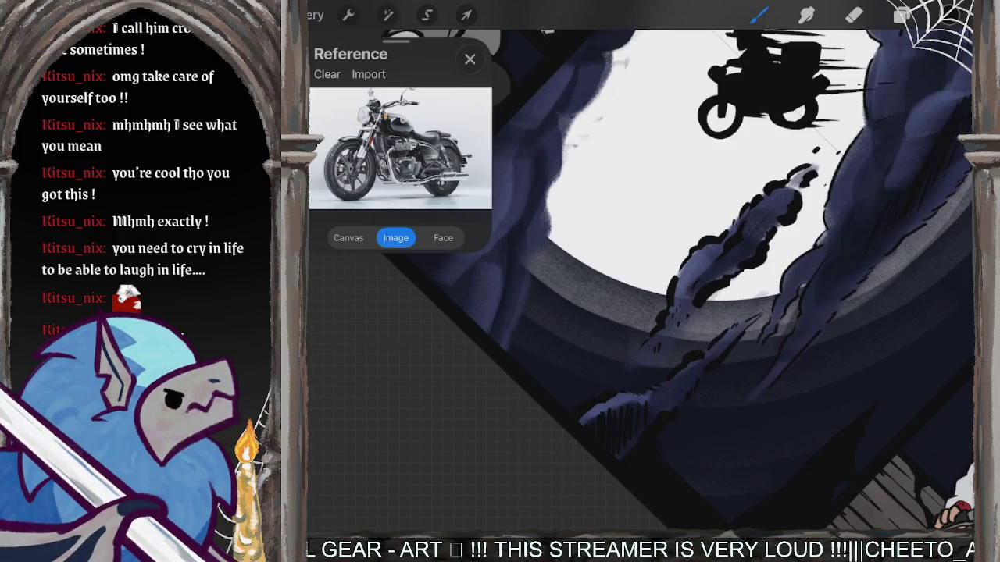
Rotate the canvas and shade the lower-left clouds with darker navy strokes.
mouse_move(758, 86)
mouse_down()
mouse_move(758, 156)
mouse_move(815, 246)
mouse_move(814, 424)
mouse_move(734, 375)
mouse_up()
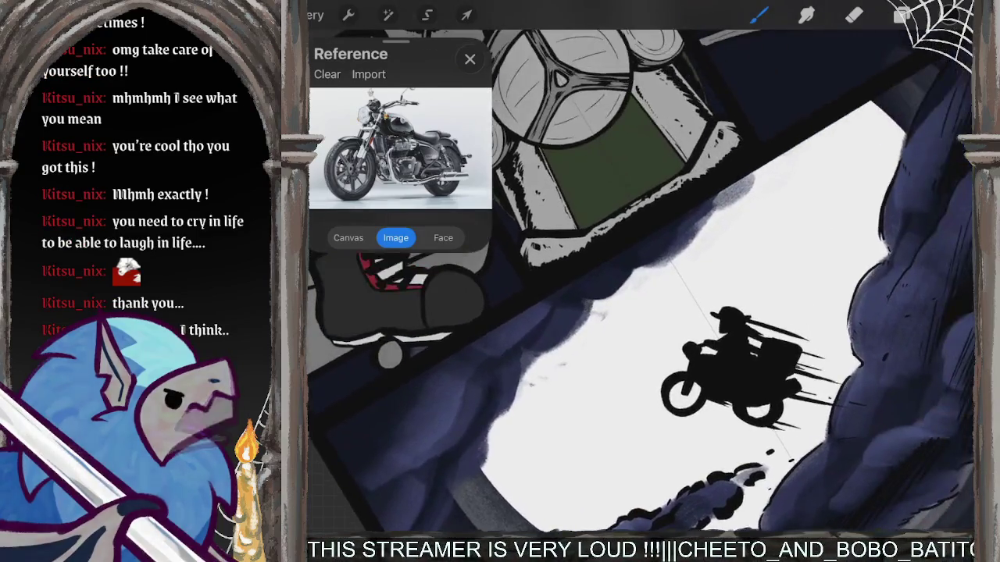
mouse_move(761, 170)
mouse_down()
mouse_move(677, 256)
mouse_move(635, 267)
mouse_move(590, 307)
mouse_move(545, 319)
mouse_move(576, 322)
mouse_move(537, 360)
mouse_up()
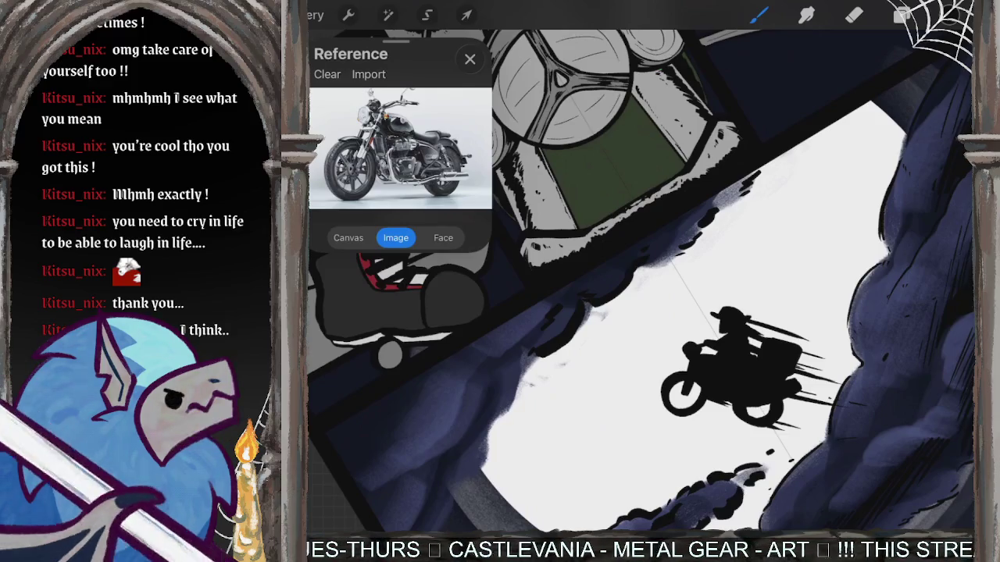
scroll(640, 281, up, 2)
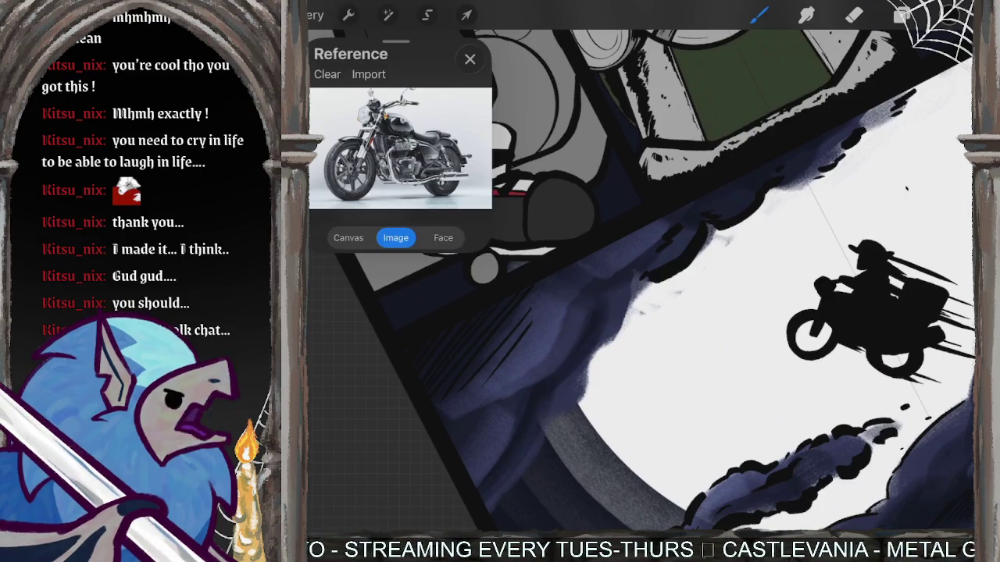
mouse_move(548, 278)
mouse_down()
mouse_move(516, 314)
mouse_move(525, 312)
mouse_up()
drag(592, 254, 539, 317)
Hatch dark diagonal lines over the newly shaded cloud.
scroll(640, 281, up, 3)
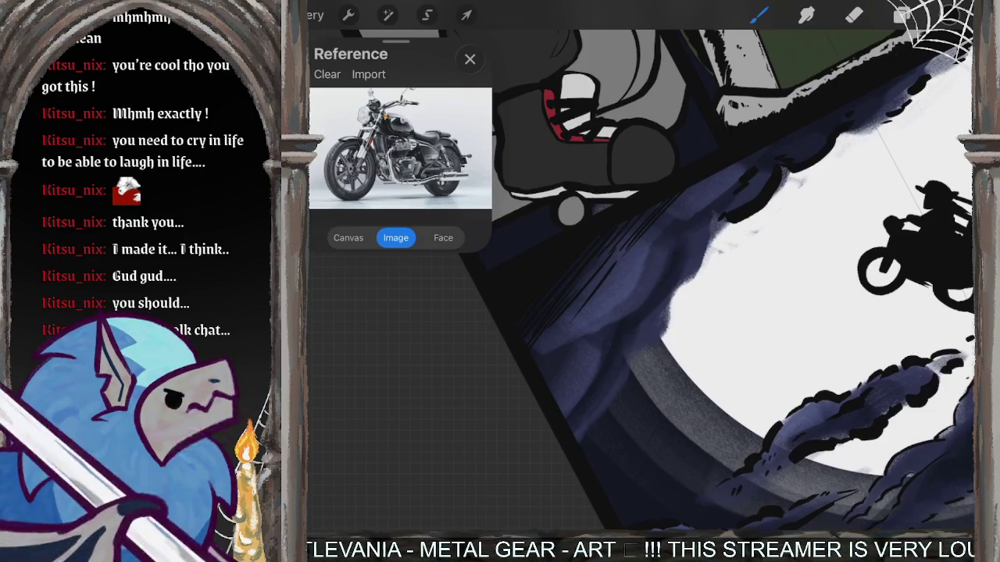
drag(622, 252, 539, 352)
mouse_move(612, 278)
mouse_down()
mouse_move(544, 353)
mouse_move(588, 331)
mouse_up()
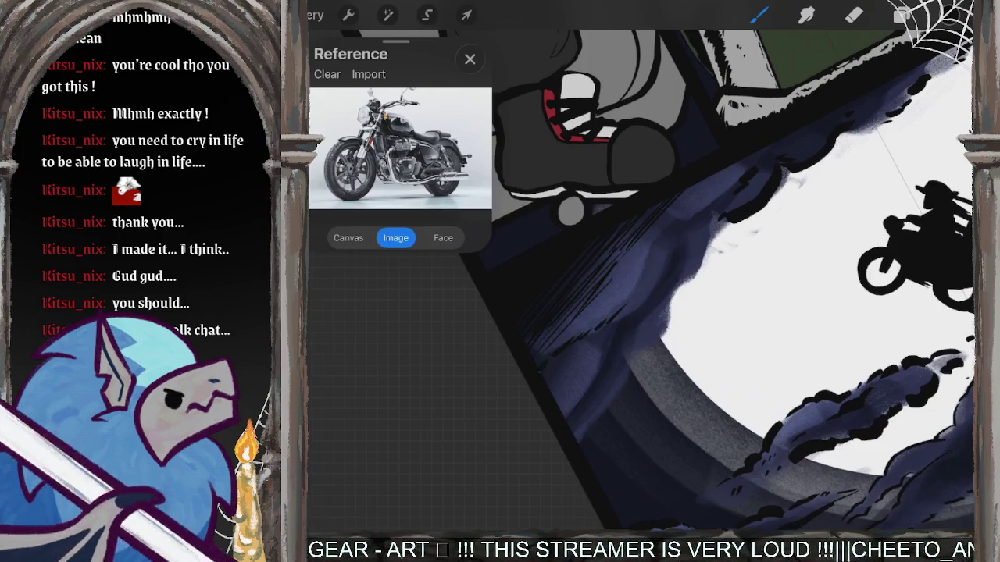
drag(546, 377, 605, 325)
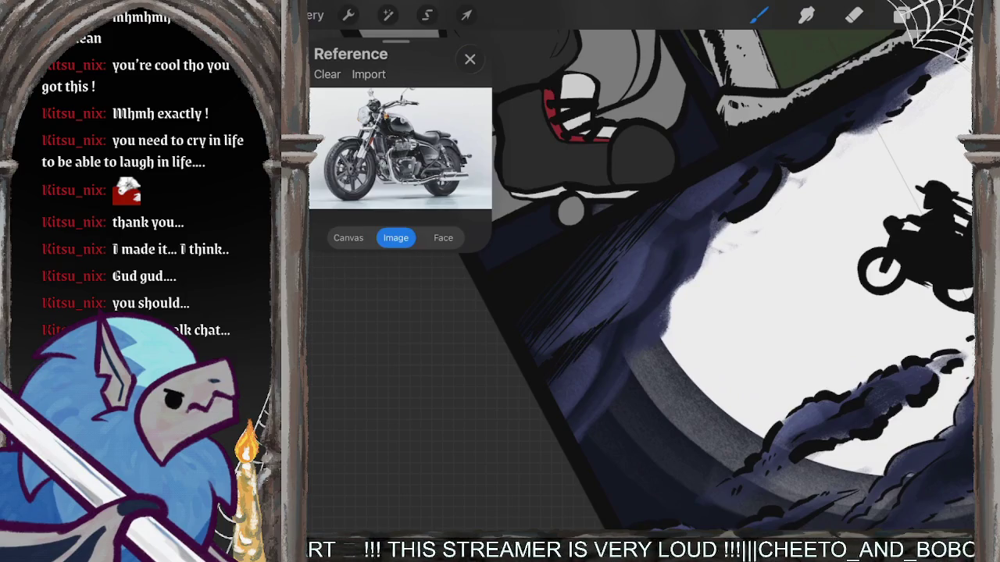
scroll(640, 282, down, 3)
scroll(640, 281, down, 2)
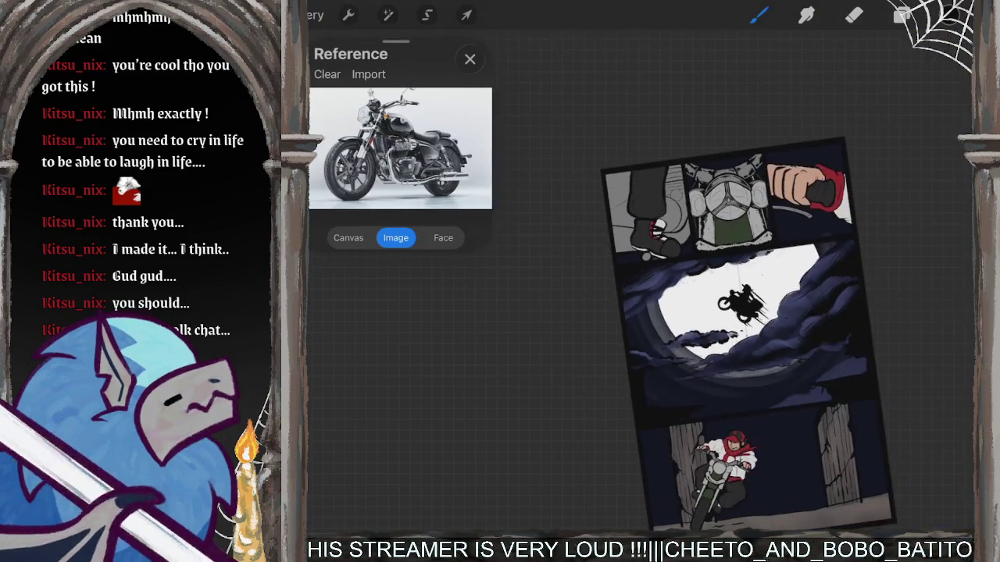
Ink dark jagged strokes along the cloud's left edge.
scroll(702, 289, up, 5)
scroll(703, 281, down, 3)
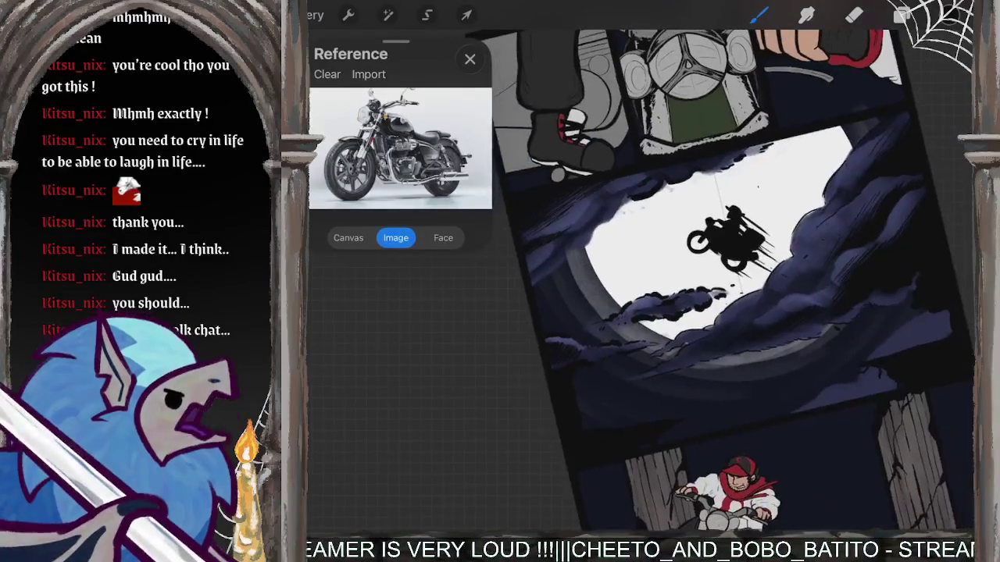
scroll(703, 281, down, 1)
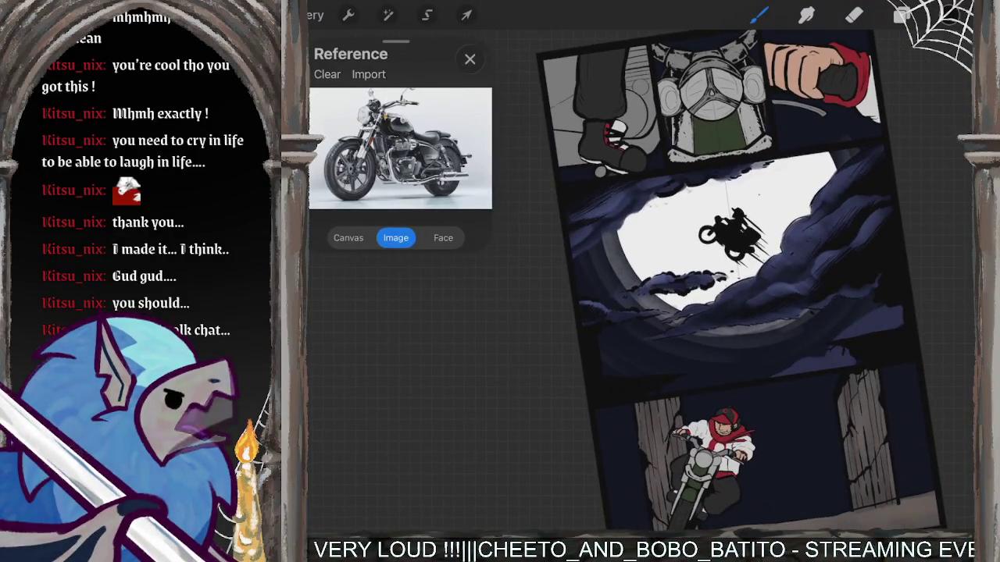
scroll(687, 281, up, 5)
mouse_move(715, 206)
mouse_down()
mouse_move(664, 271)
mouse_move(606, 390)
mouse_move(600, 433)
mouse_up()
scroll(640, 313, up, 5)
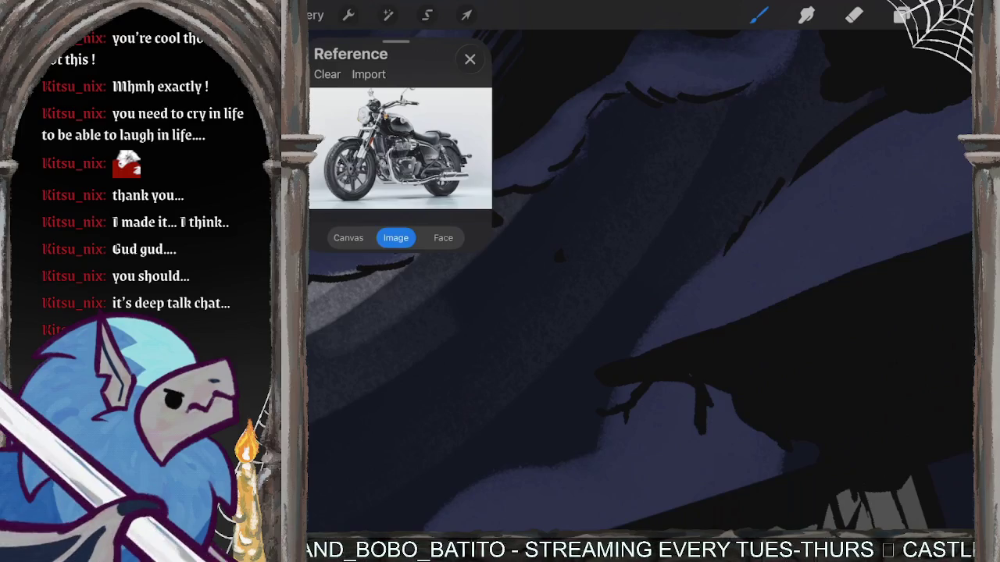
drag(707, 267, 633, 356)
mouse_move(690, 287)
mouse_down()
mouse_move(603, 433)
mouse_move(509, 481)
mouse_move(588, 490)
mouse_up()
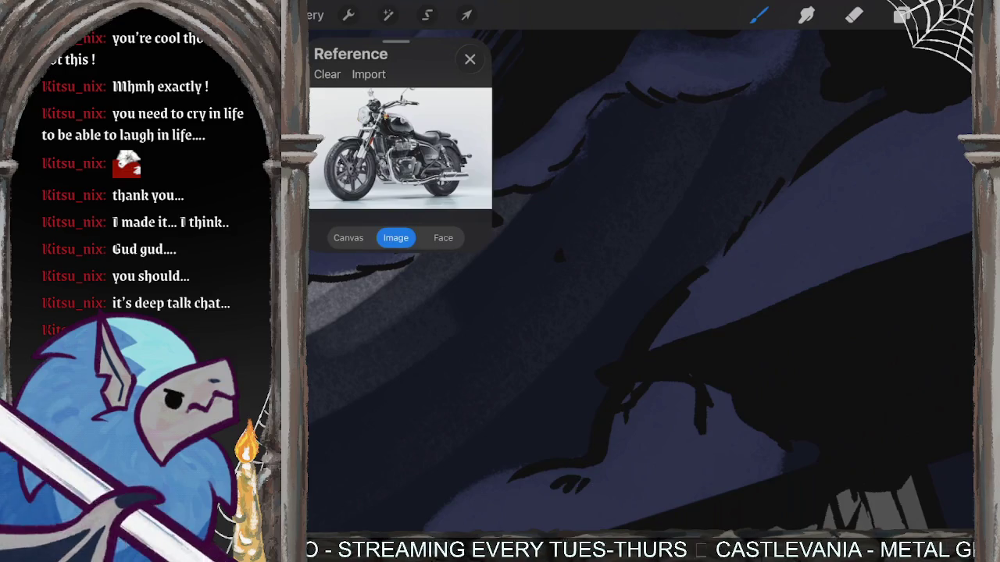
Add short dark ink strokes at the cloud edge and across the cloud.
scroll(641, 281, down, 3)
drag(639, 351, 573, 440)
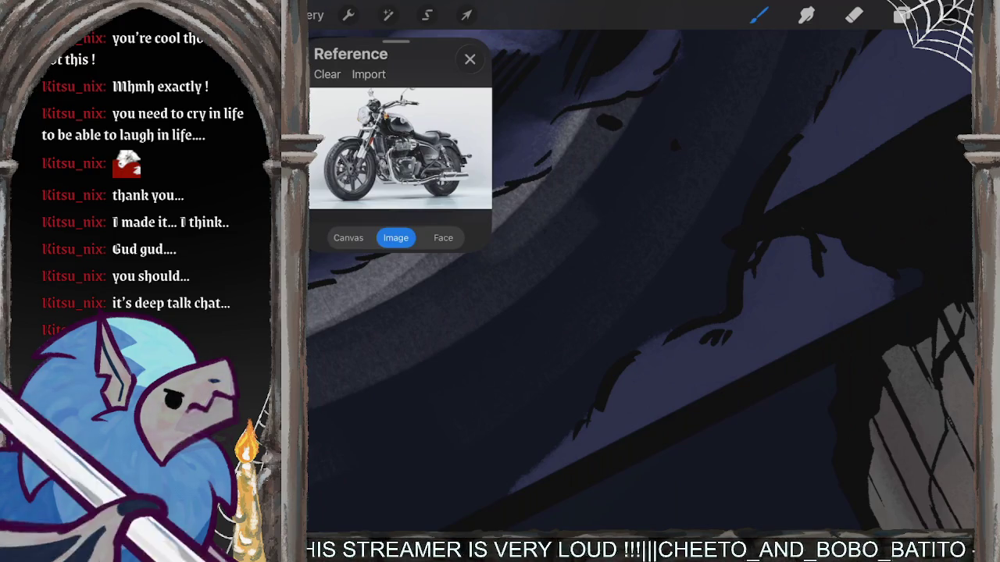
scroll(640, 281, down, 5)
scroll(640, 281, up, 5)
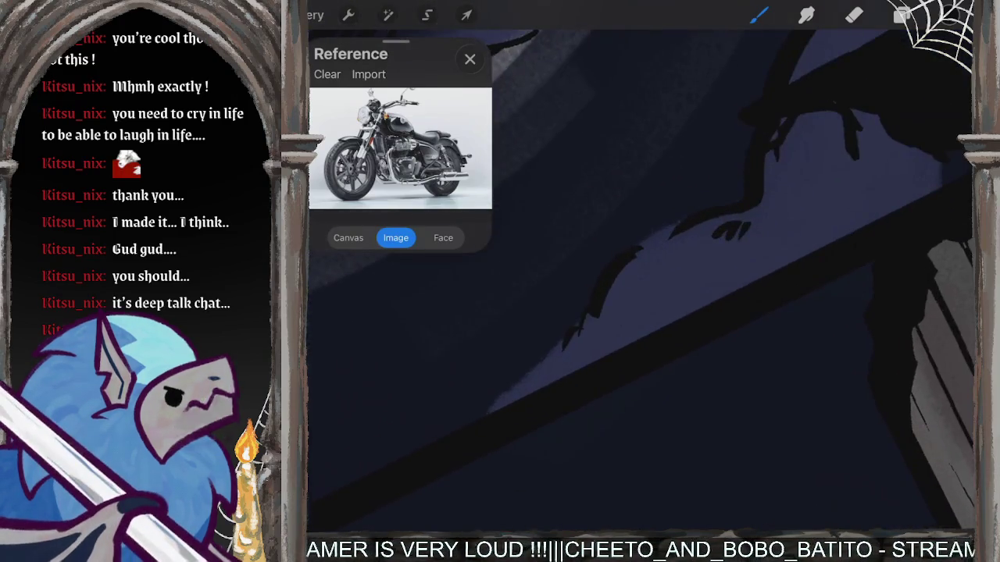
drag(665, 311, 651, 333)
drag(561, 349, 529, 373)
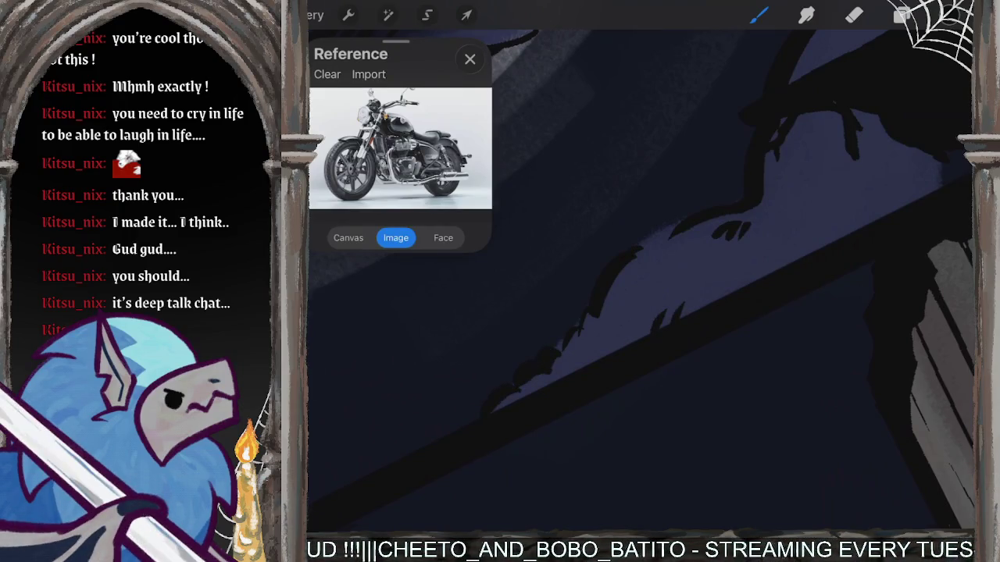
scroll(641, 281, down, 5)
Select the Firetail brush from the Charcoals category.
click(758, 14)
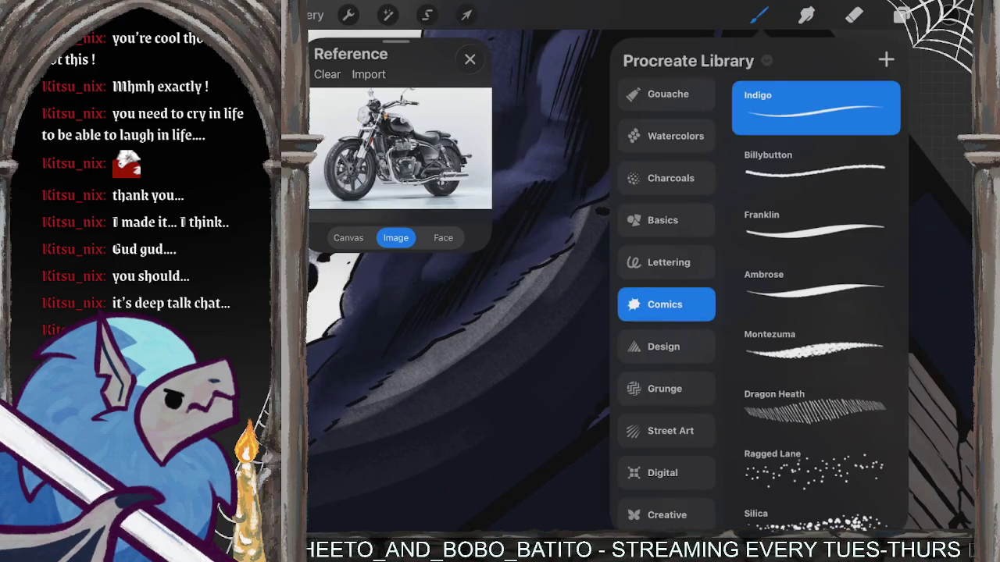
scroll(666, 304, down, 1)
scroll(666, 293, up, 1)
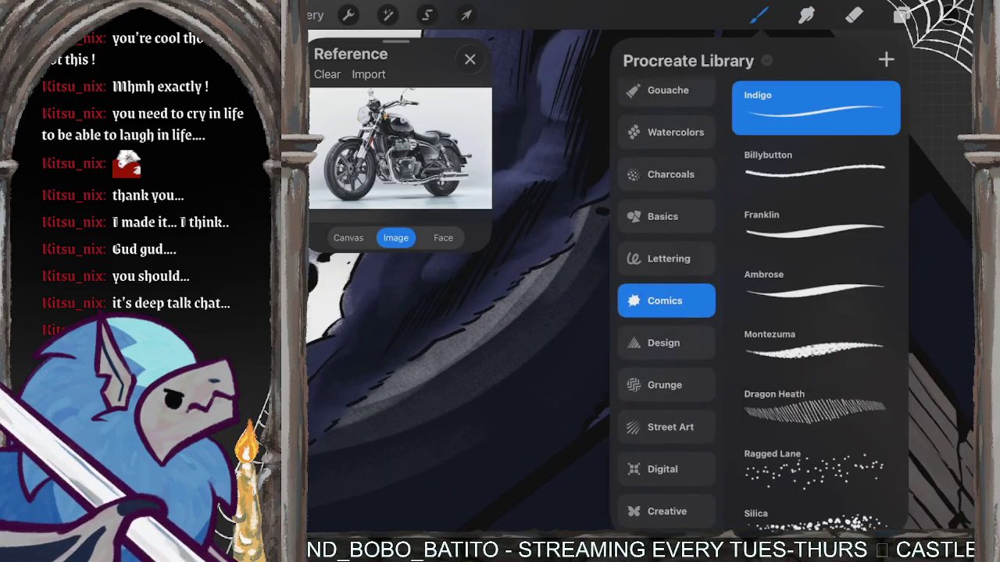
click(666, 174)
click(816, 286)
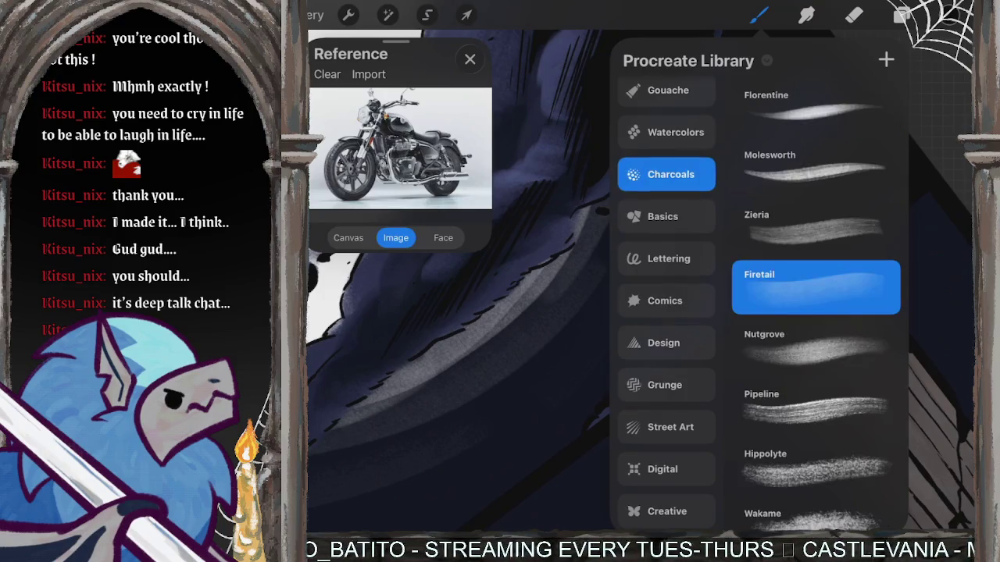
click(758, 14)
Set the paint colour to a dark indigo.
click(949, 14)
click(901, 292)
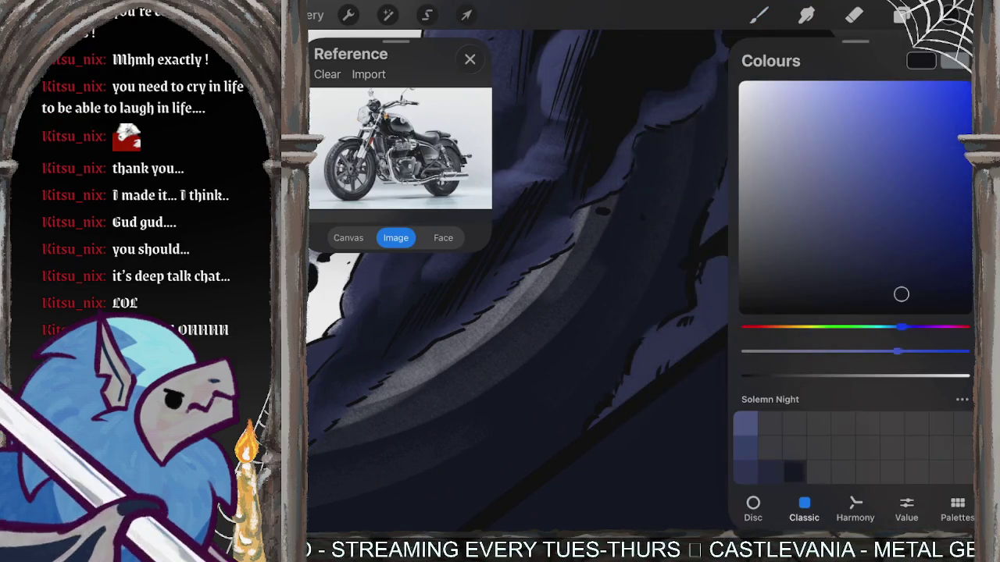
click(949, 14)
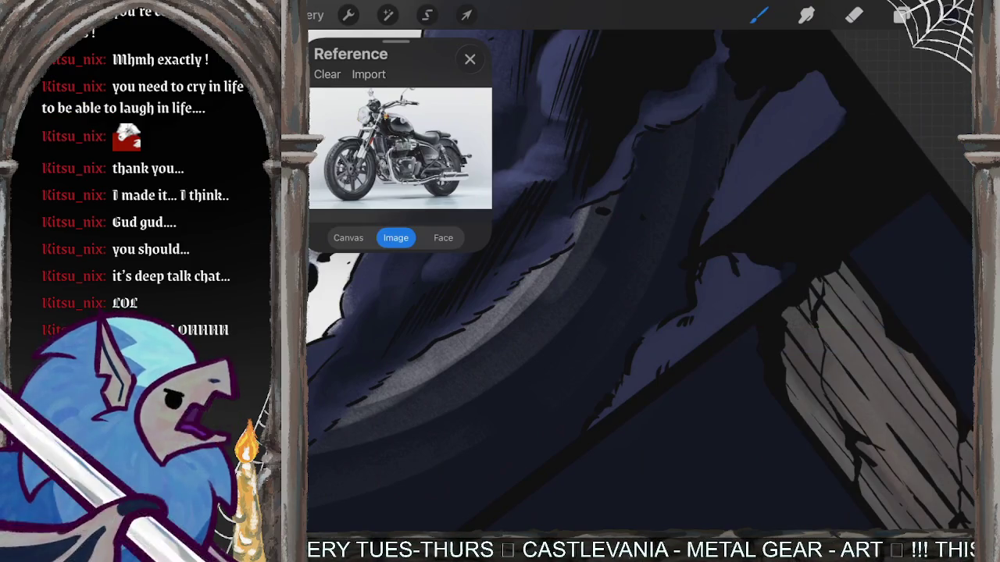
Lay soft dark indigo Firetail charcoal strokes over the clouds above the pillar.
drag(847, 75, 781, 141)
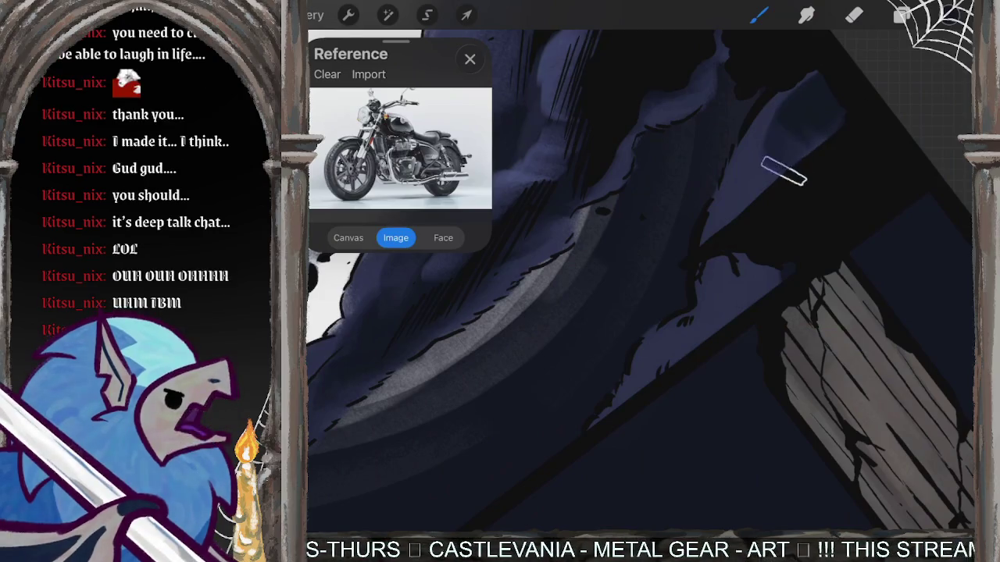
mouse_move(762, 258)
mouse_down()
mouse_move(726, 273)
mouse_move(730, 309)
mouse_up()
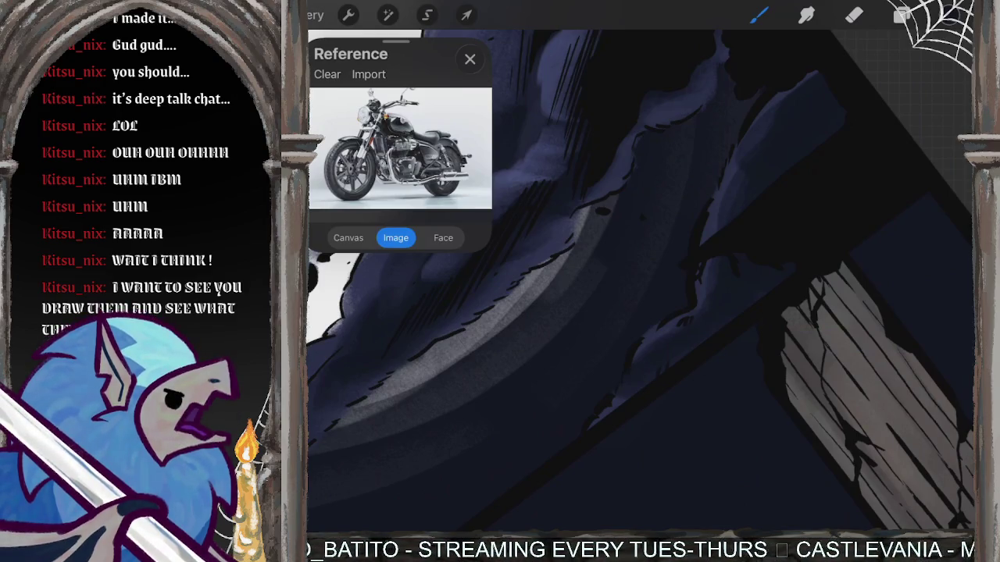
scroll(640, 281, down, 5)
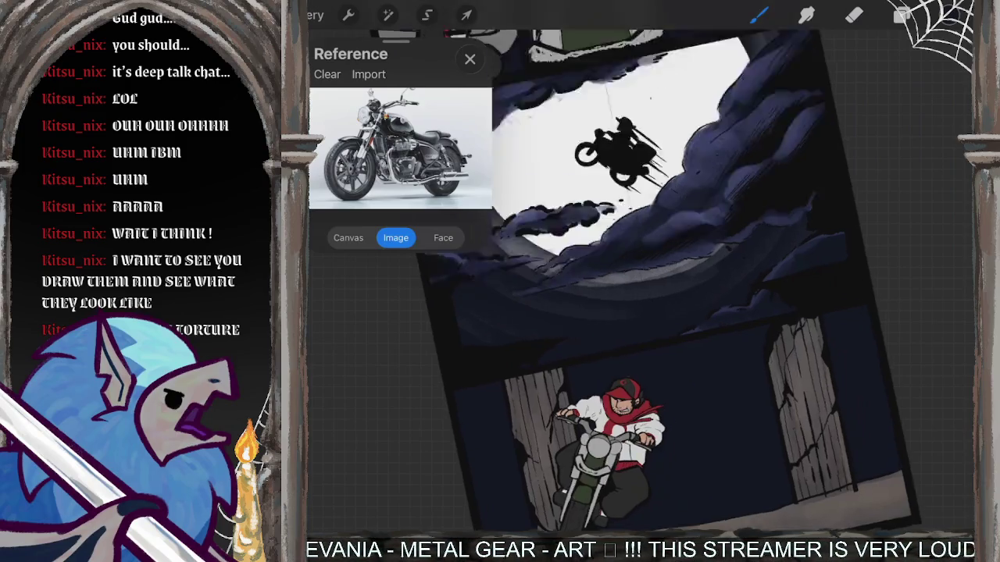
scroll(640, 281, up, 5)
scroll(640, 281, down, 4)
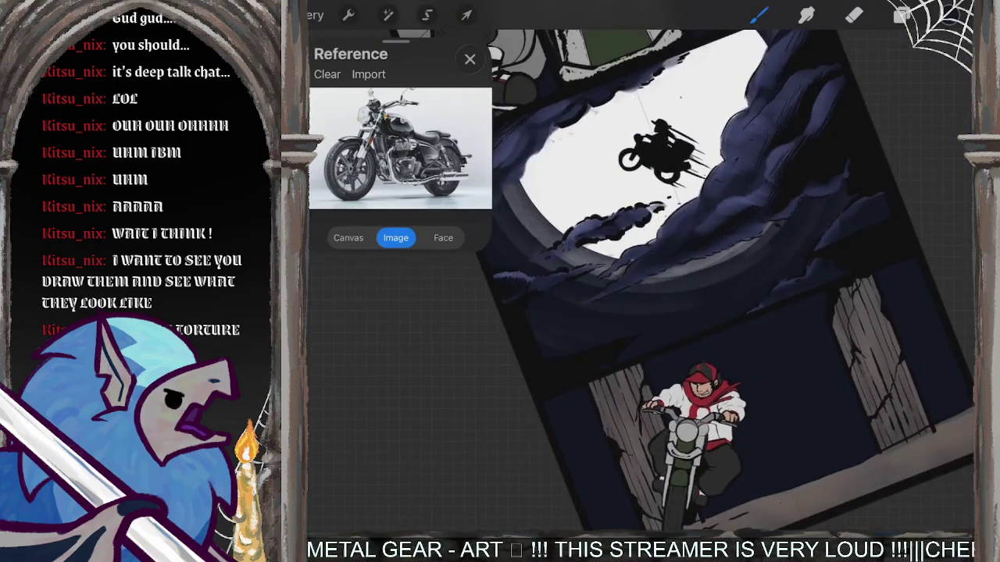
scroll(640, 281, up, 3)
click(758, 15)
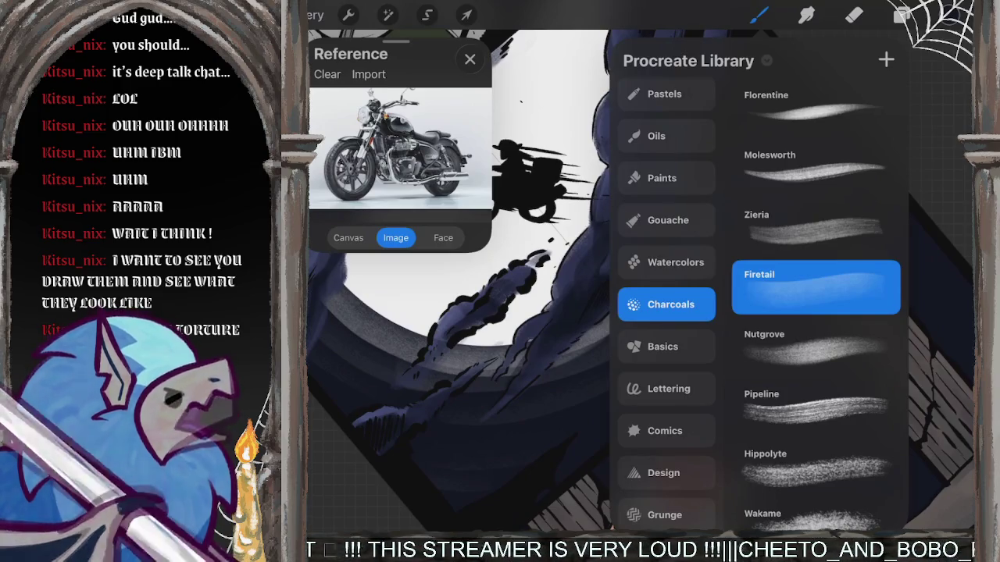
Add Layer 14 above Layer 8 and set the colour to near-black.
click(902, 15)
click(827, 257)
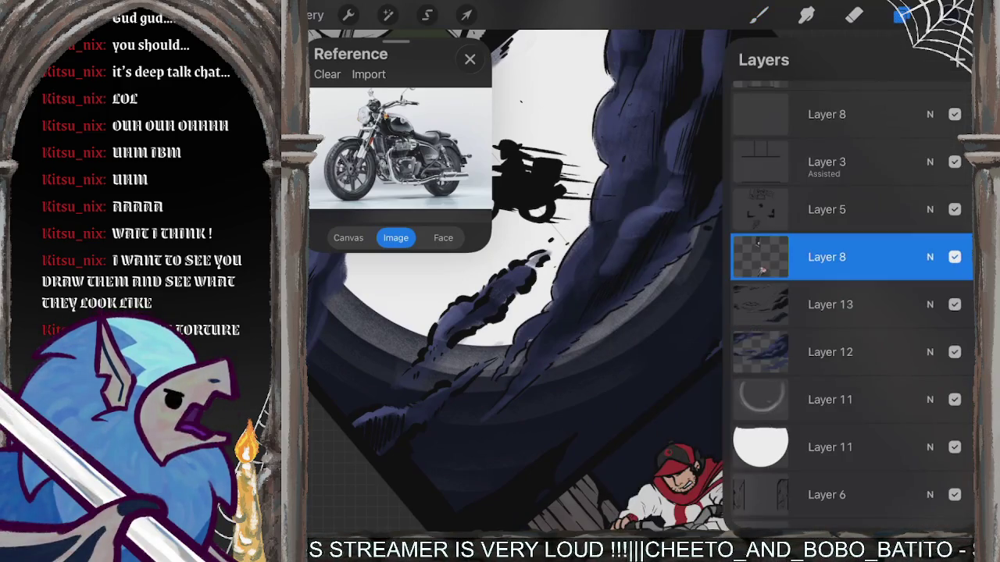
click(958, 59)
click(949, 15)
click(739, 314)
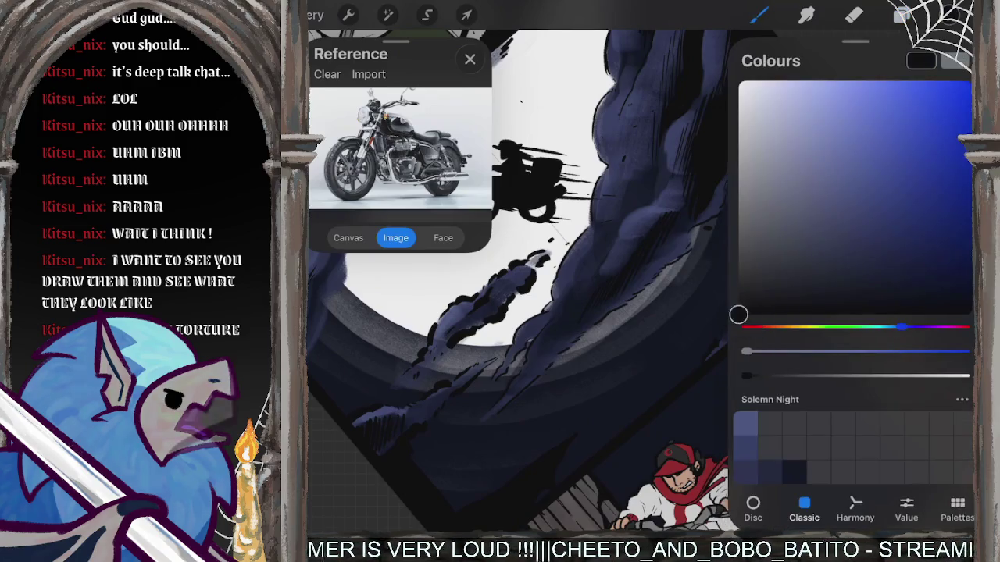
click(948, 15)
Rotate and pan the page to review it, ending zoomed on the lower rider panel.
drag(641, 312, 687, 269)
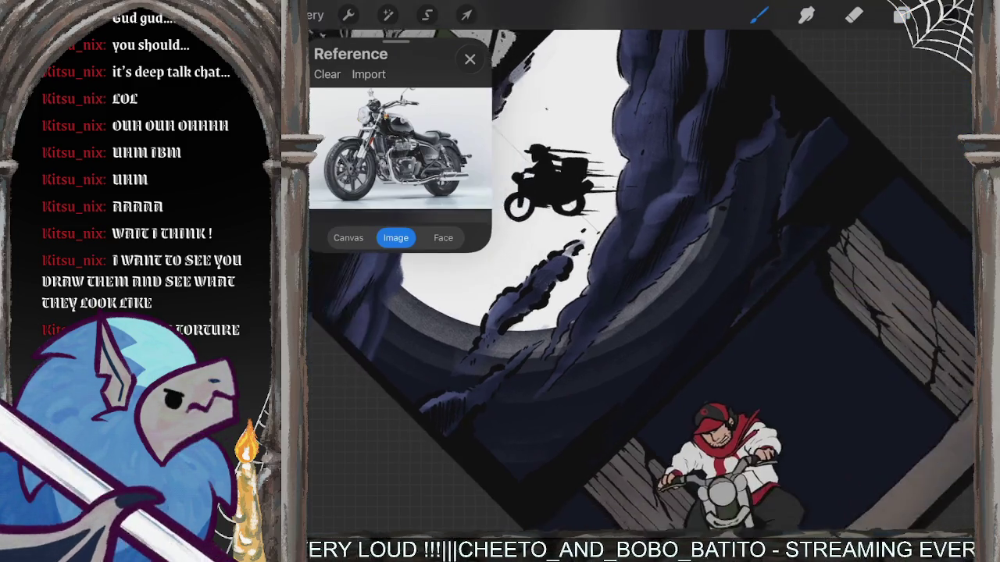
mouse_move(781, 219)
mouse_down()
mouse_move(703, 406)
mouse_move(578, 422)
mouse_move(500, 343)
mouse_up()
drag(625, 312, 656, 258)
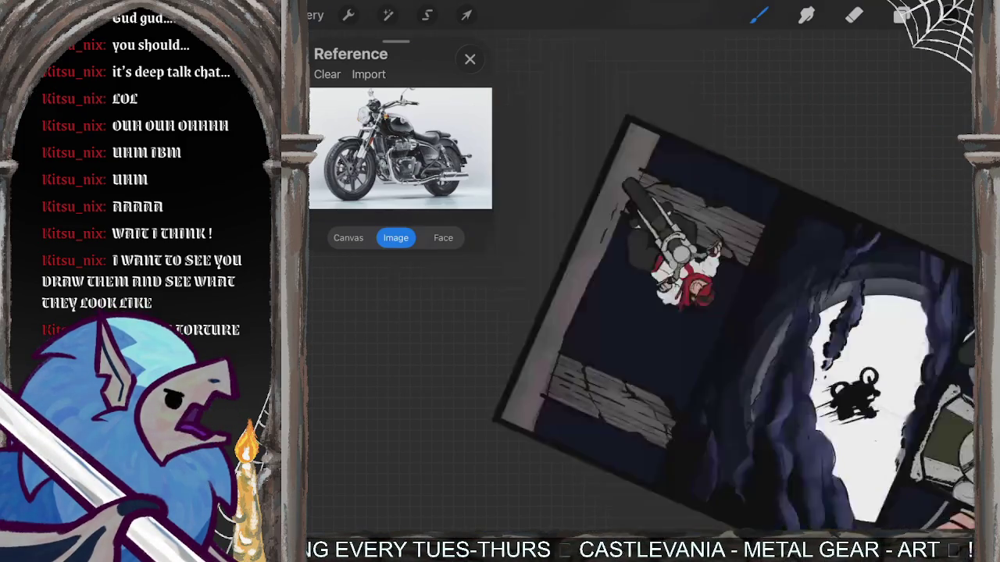
drag(672, 232, 703, 328)
drag(780, 250, 734, 282)
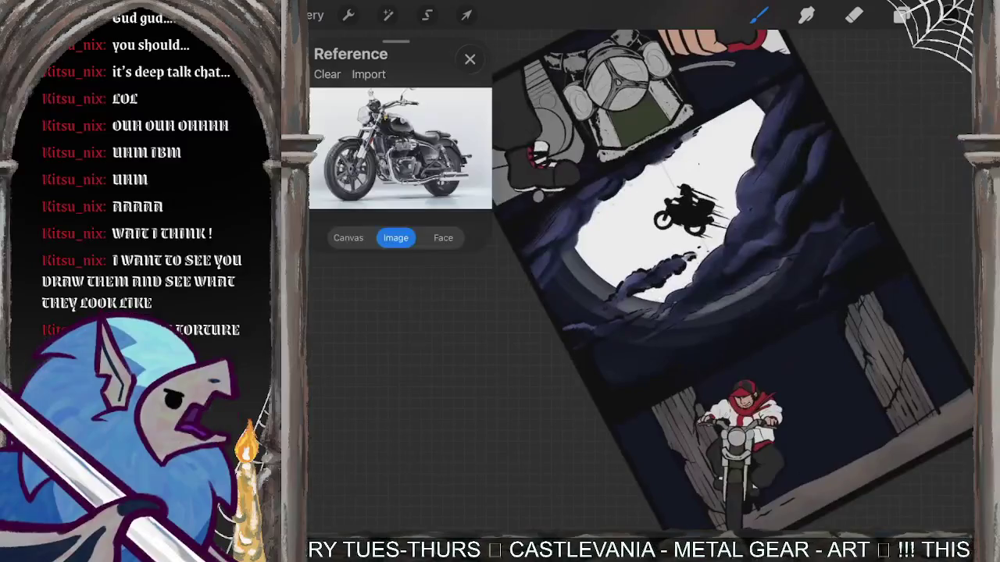
mouse_move(687, 207)
mouse_down()
mouse_move(602, 112)
mouse_move(536, 123)
mouse_move(683, 141)
mouse_up()
drag(671, 234, 625, 328)
click(902, 15)
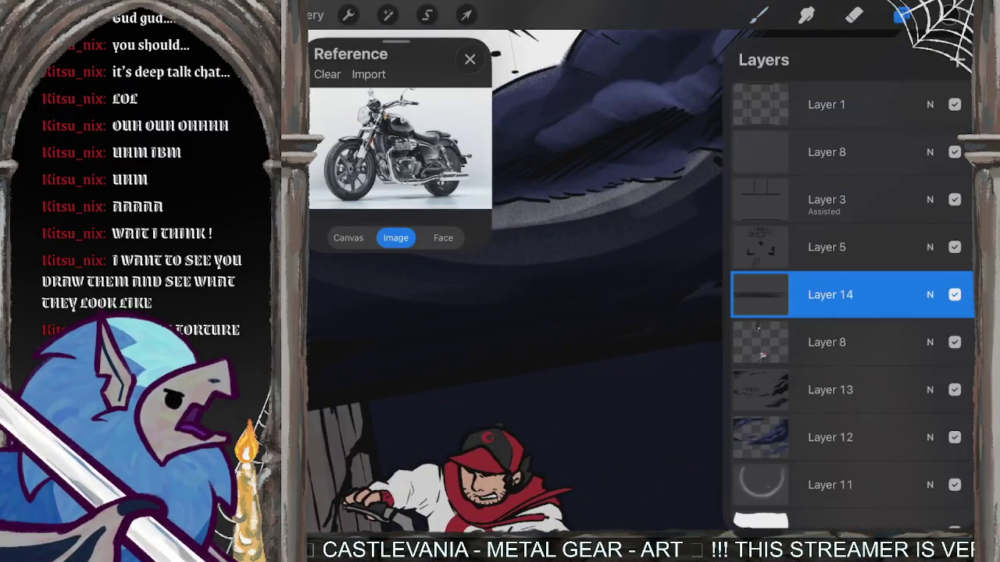
Try several opacities on Layer 14, settling on 81%.
mouse_move(962, 262)
mouse_down()
mouse_move(891, 263)
mouse_move(907, 262)
mouse_up()
click(929, 204)
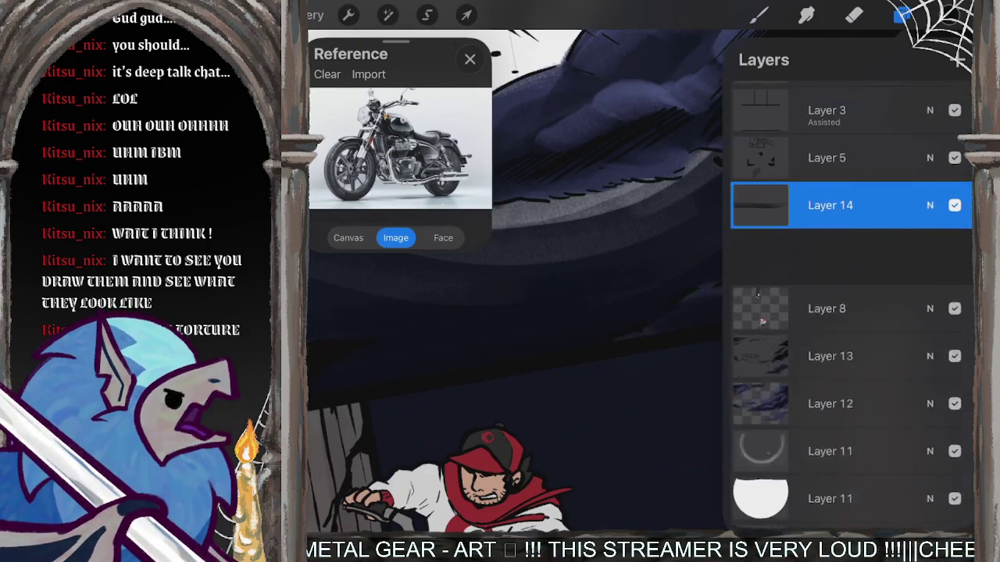
click(929, 204)
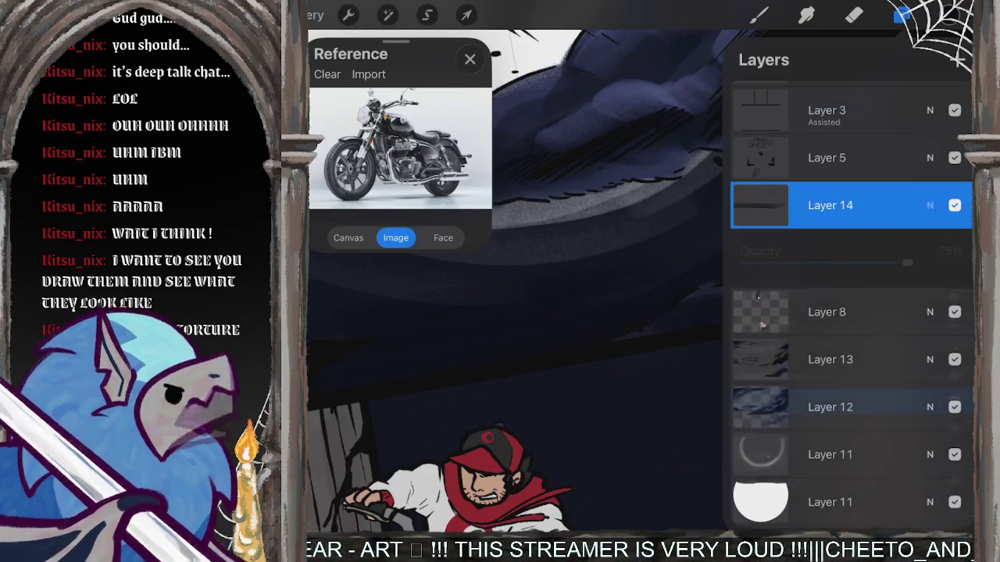
drag(906, 262, 962, 262)
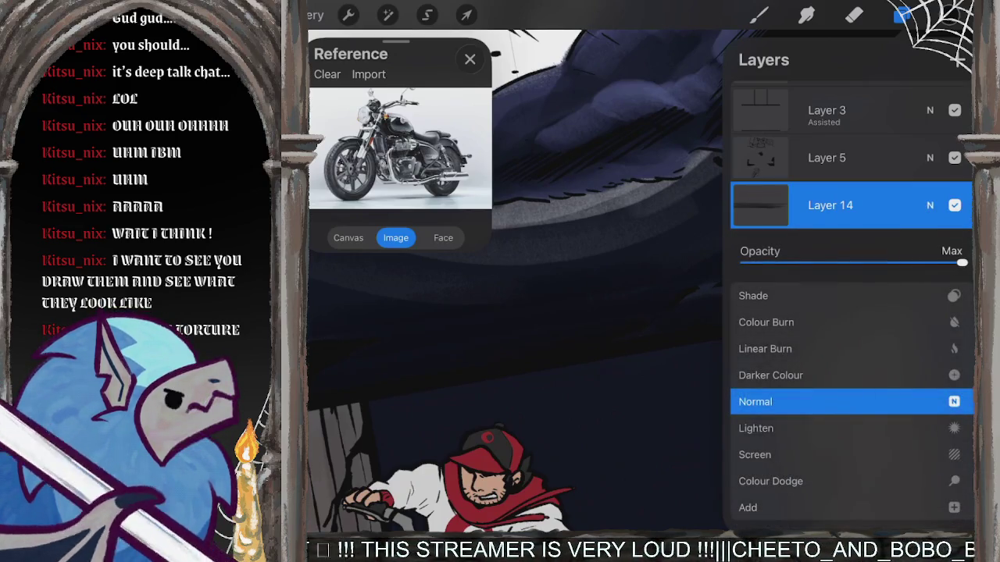
drag(962, 262, 926, 263)
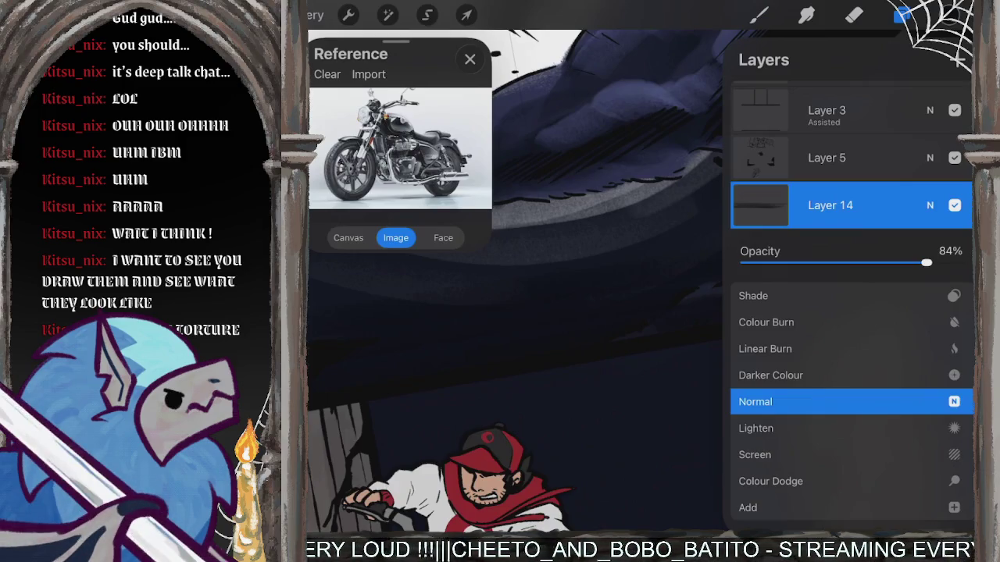
drag(926, 262, 919, 262)
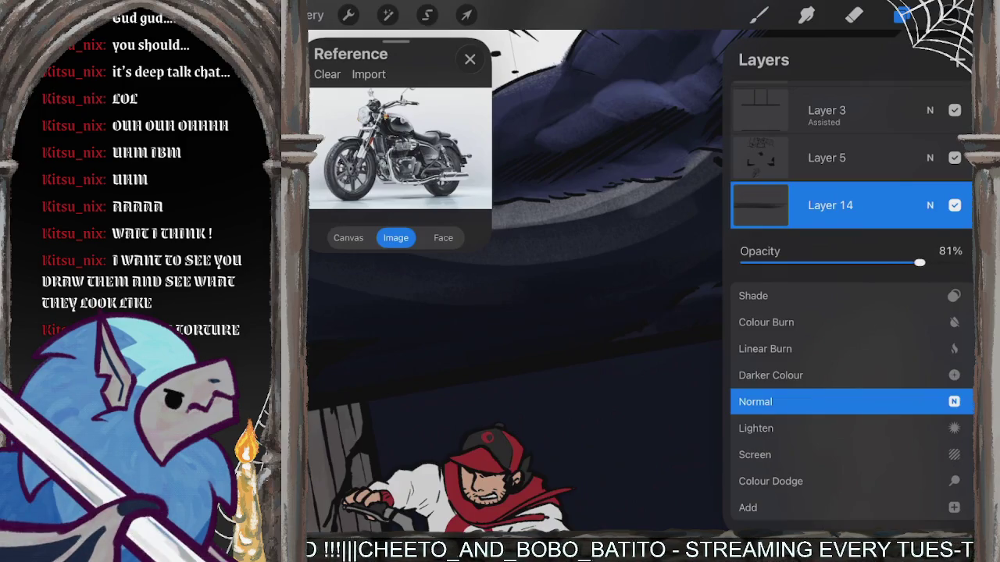
click(929, 204)
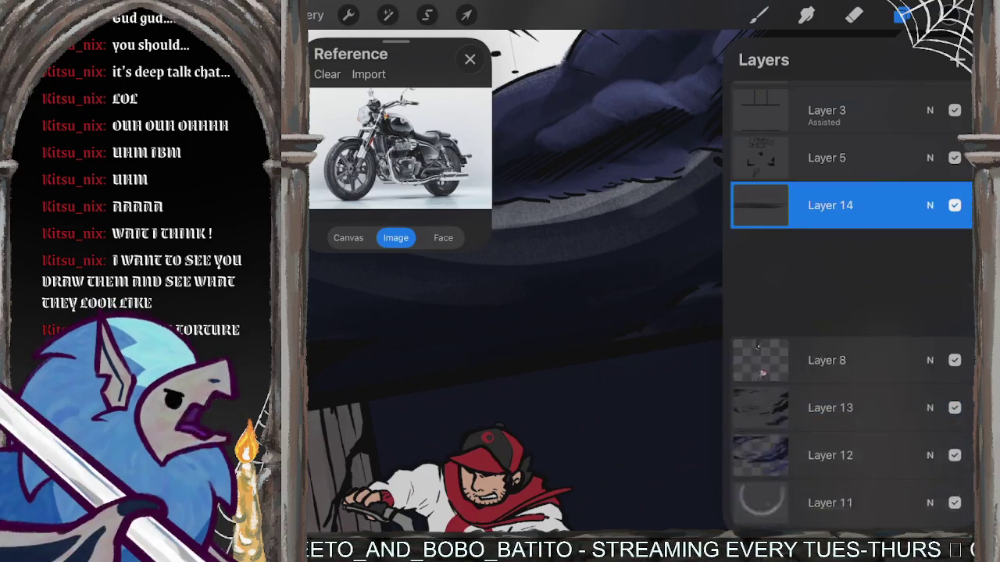
click(758, 14)
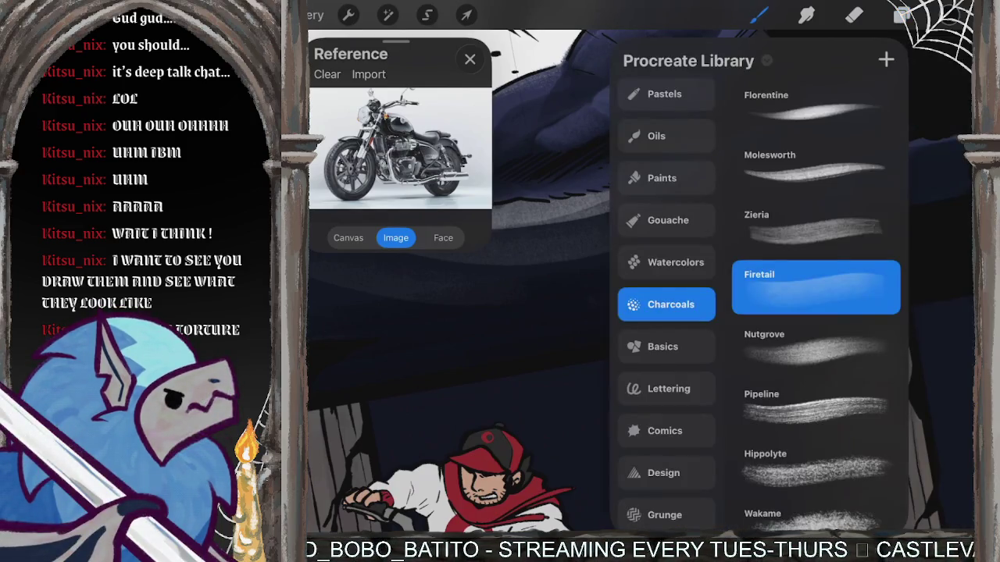
Close the brush library and zoom around the comic page, ending on the top panels.
click(758, 14)
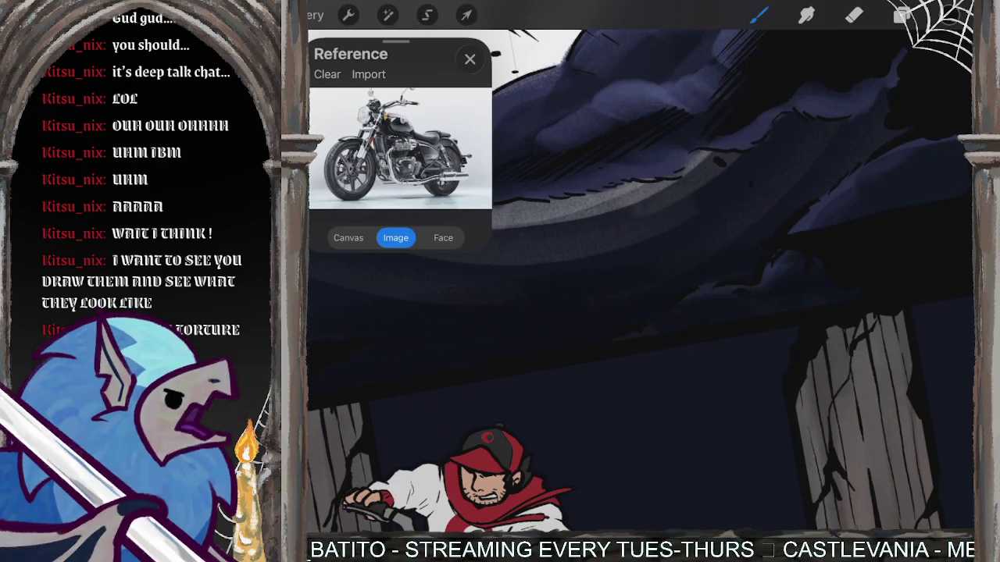
scroll(640, 281, down, 2)
scroll(640, 282, down, 3)
scroll(640, 281, down, 2)
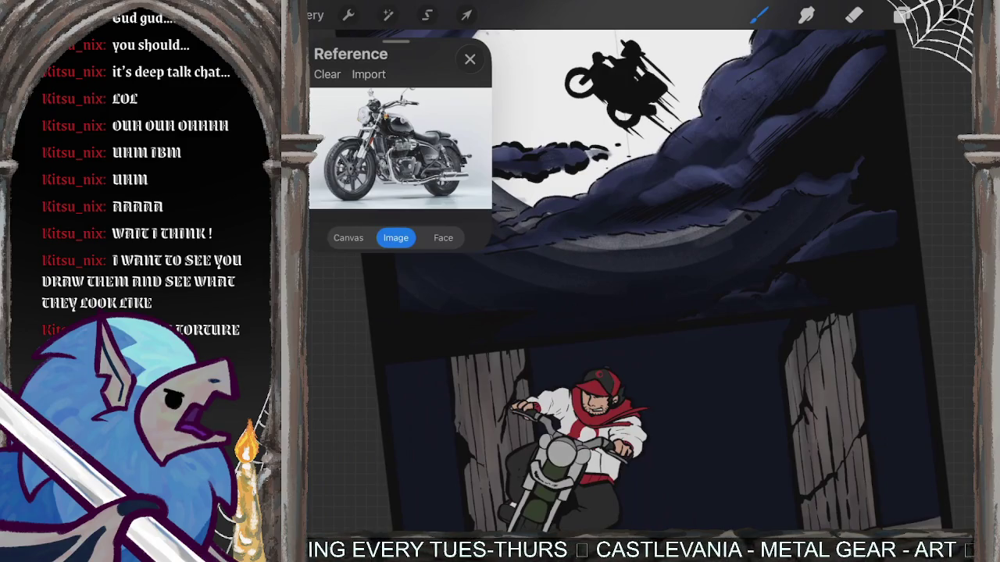
scroll(703, 281, down, 2)
scroll(703, 281, down, 2)
scroll(702, 281, down, 1)
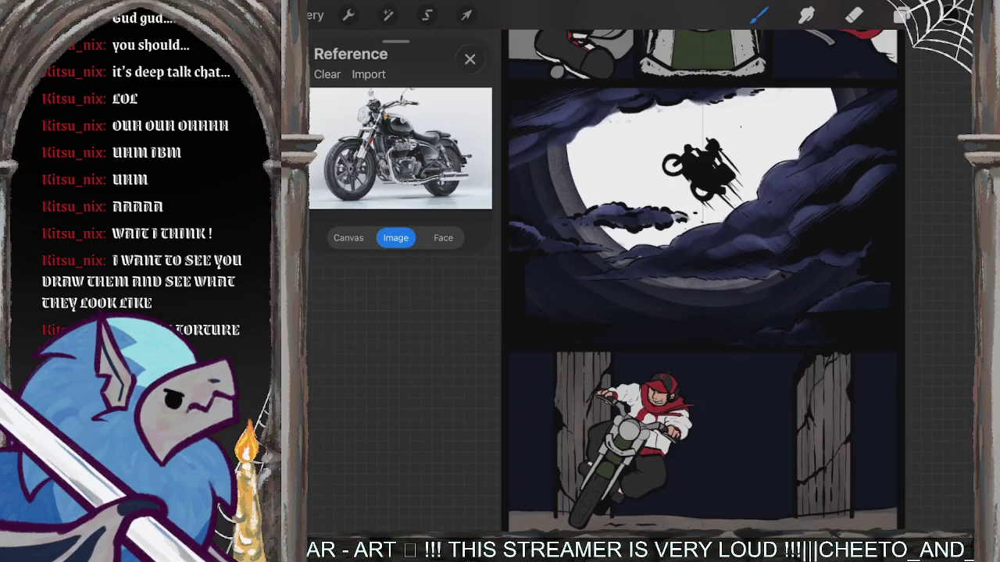
scroll(748, 388, up, 3)
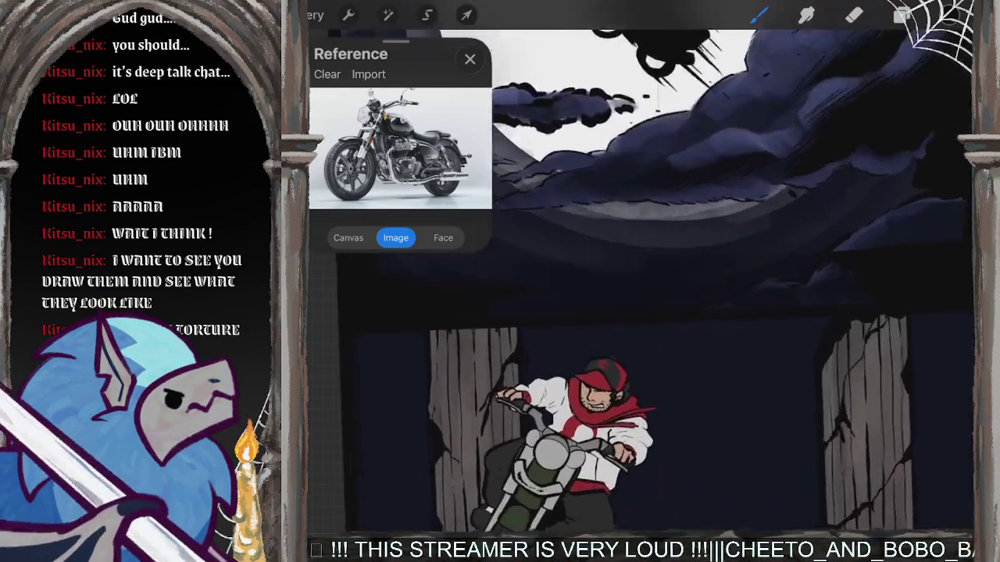
scroll(672, 313, down, 3)
scroll(672, 313, up, 2)
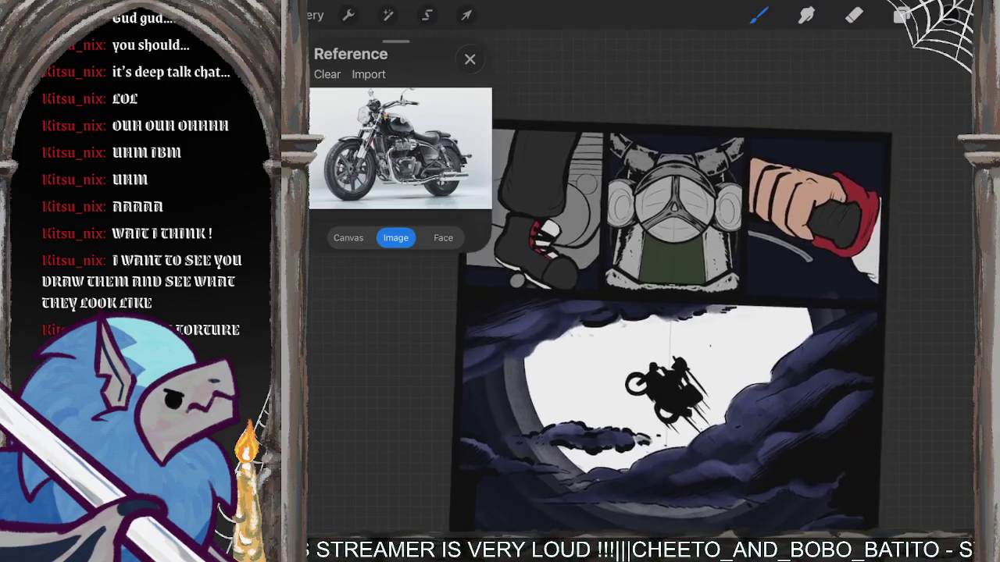
scroll(688, 313, up, 2)
scroll(687, 313, up, 2)
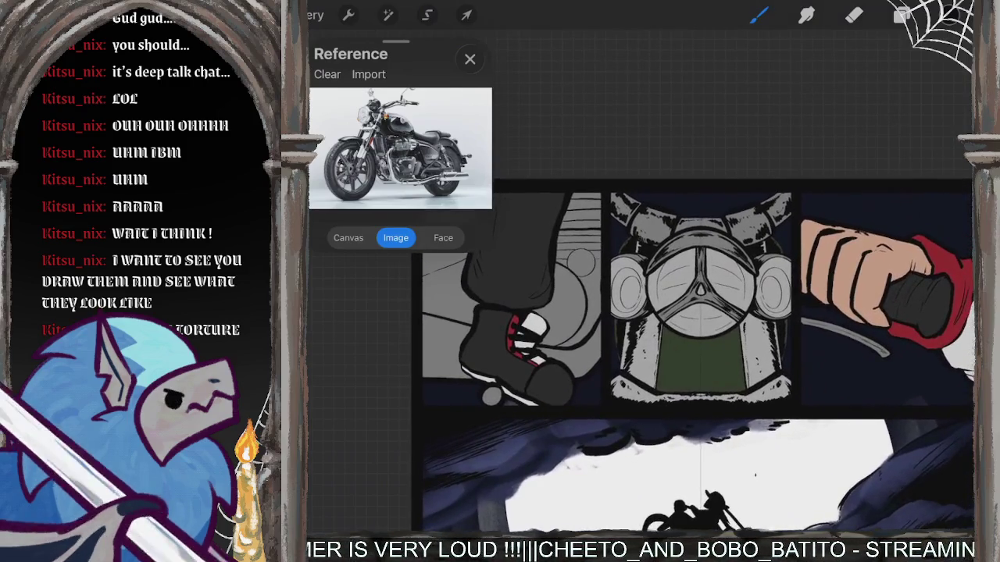
Rename Layer 13 to 'Clouds - lire' by handwriting the name with Scribble.
click(902, 14)
click(954, 294)
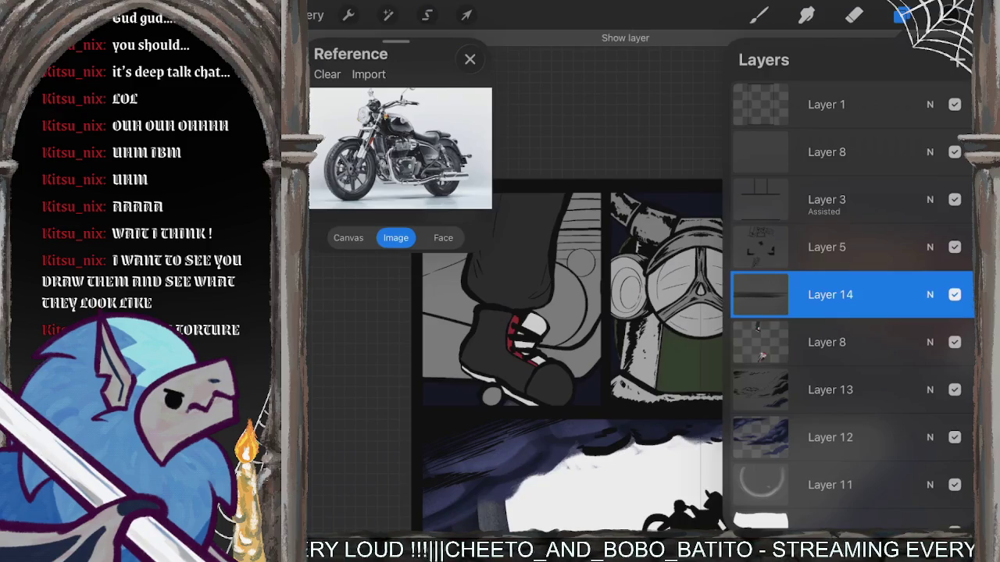
click(830, 389)
click(760, 389)
click(630, 209)
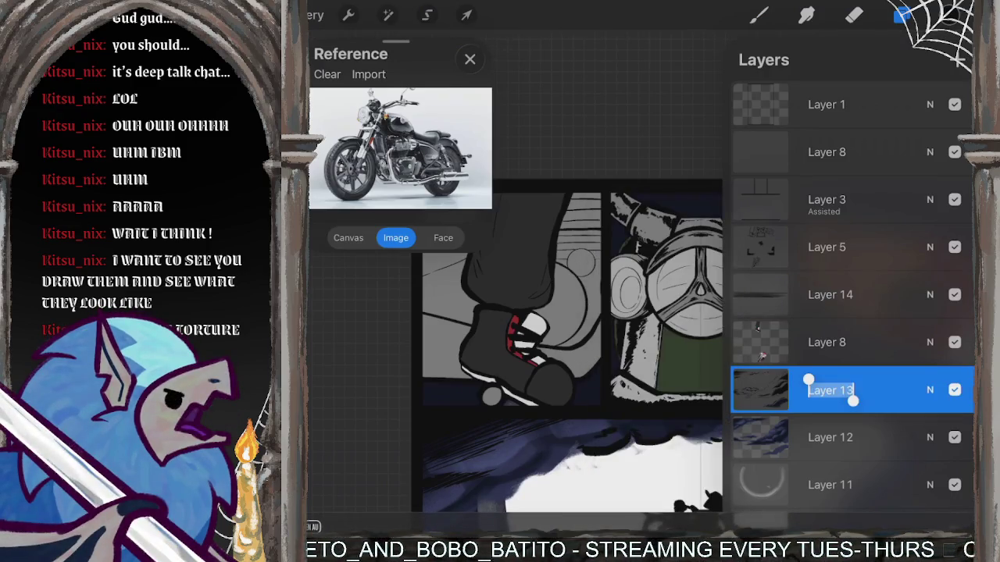
drag(800, 406, 882, 367)
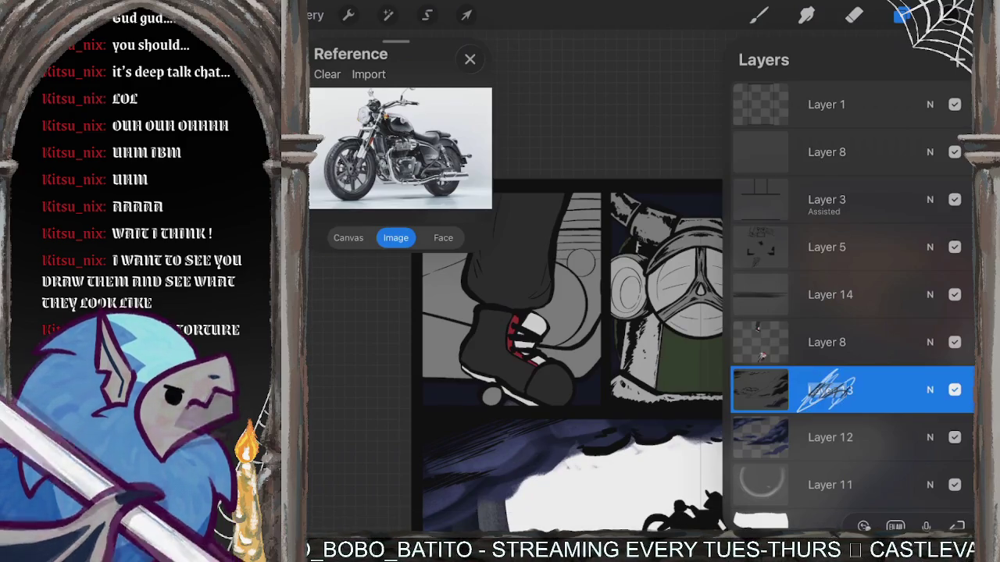
mouse_move(816, 382)
mouse_down()
mouse_move(809, 401)
mouse_move(883, 400)
mouse_move(870, 389)
mouse_move(870, 406)
mouse_move(904, 402)
mouse_up()
text(Clouds - lire)
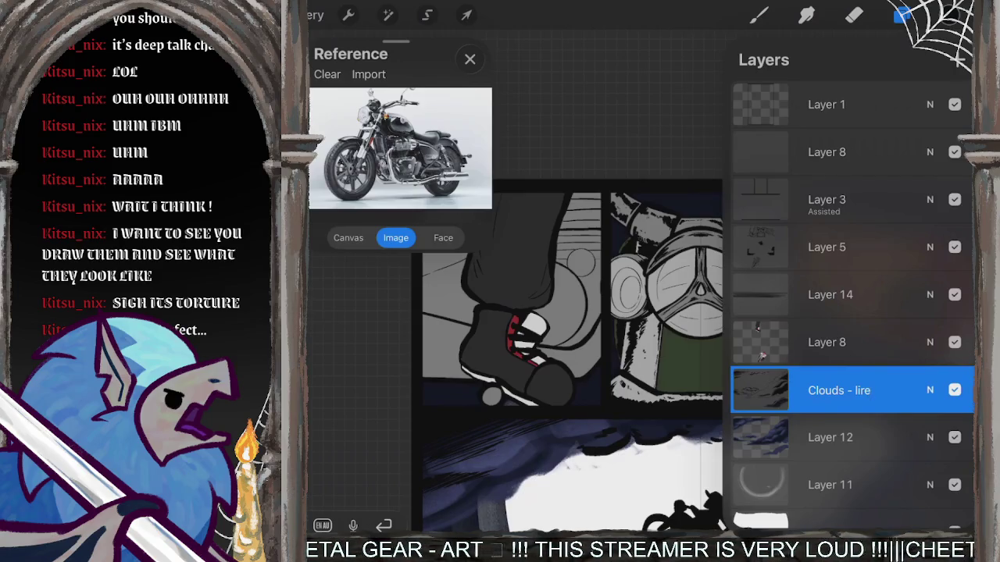
key(Return)
Rename Layer 12 to 'Clouds - colour'.
click(830, 437)
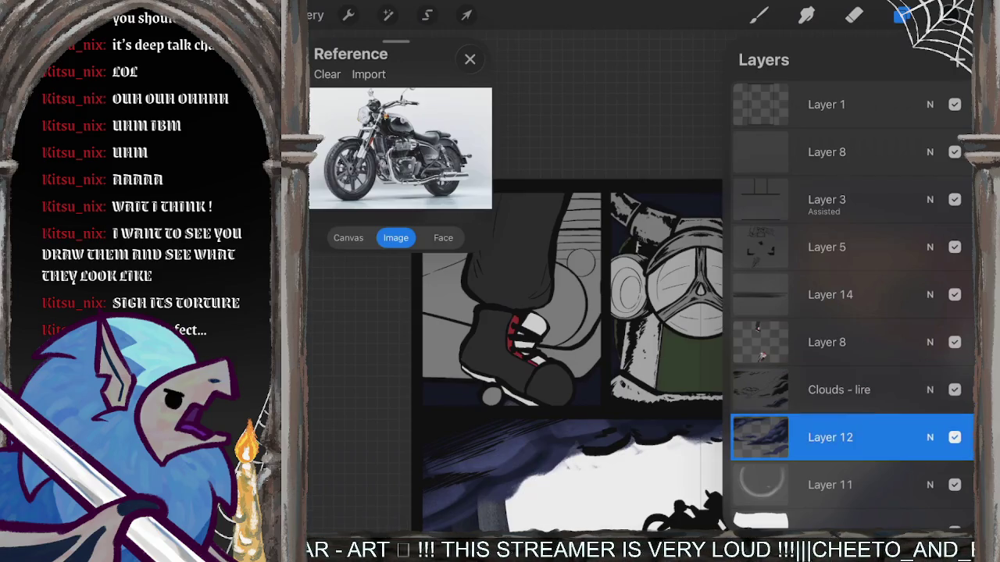
click(760, 438)
click(630, 207)
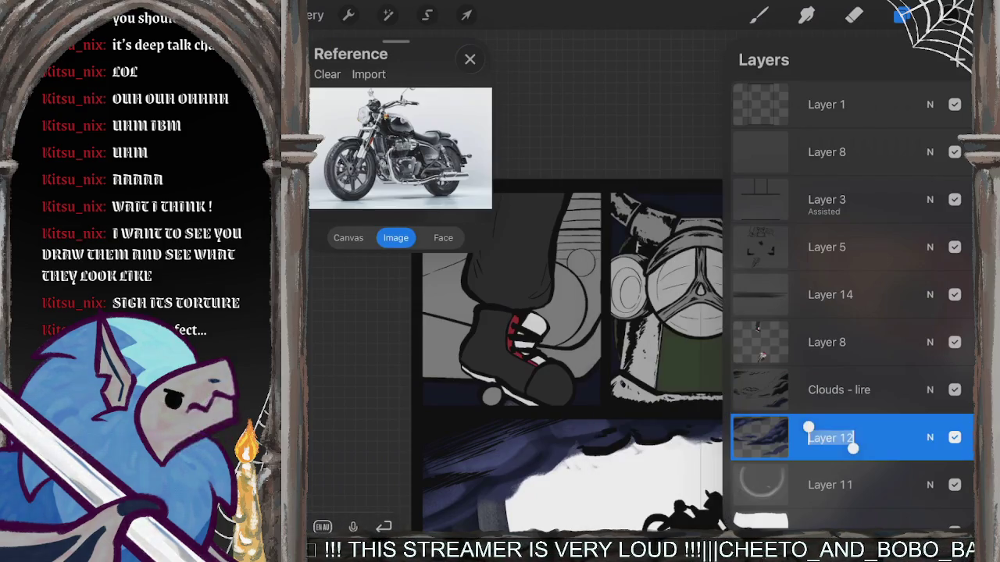
drag(805, 447, 850, 422)
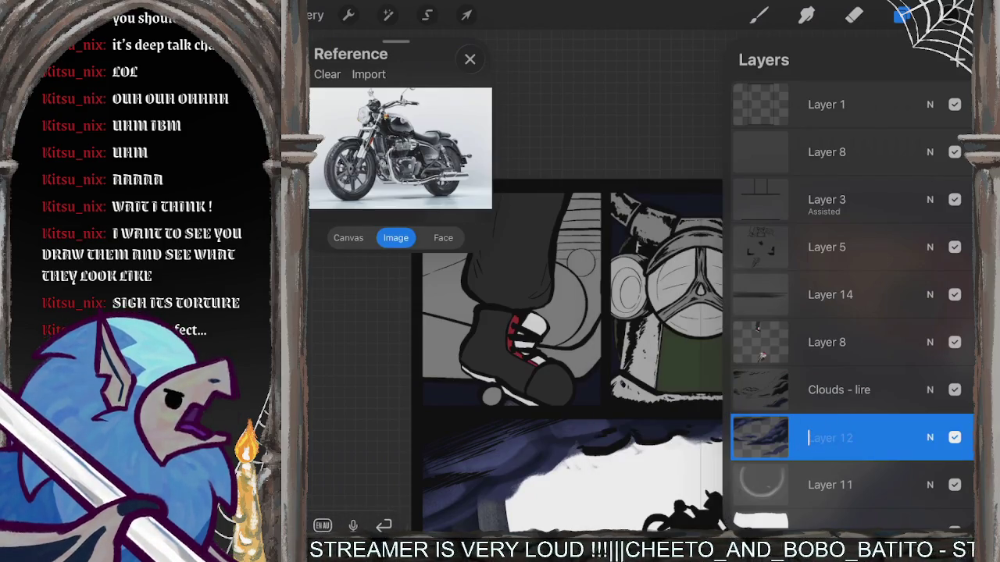
mouse_move(816, 432)
mouse_down()
mouse_move(817, 451)
mouse_move(857, 454)
mouse_move(872, 438)
mouse_up()
text(Clouds -)
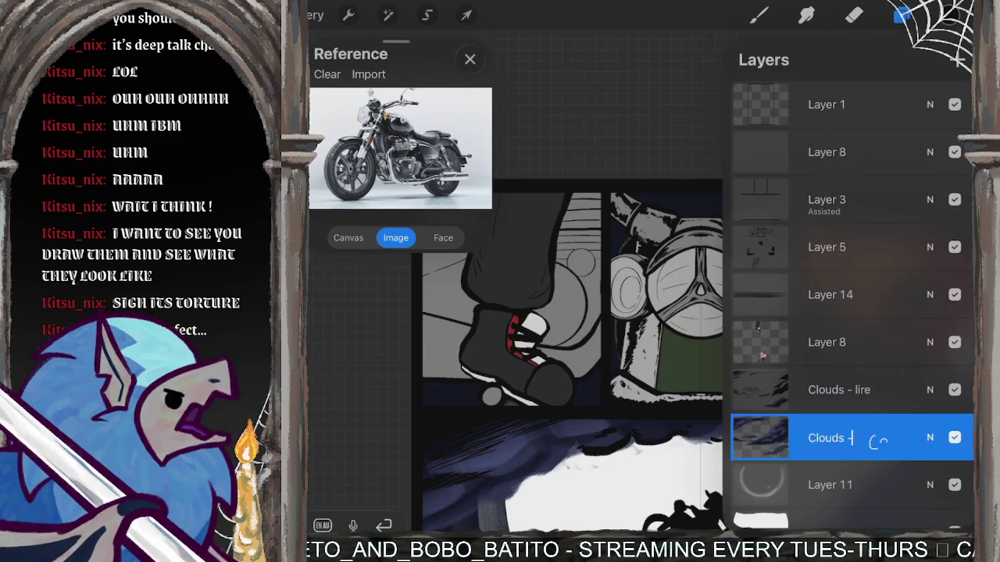
drag(900, 439, 897, 439)
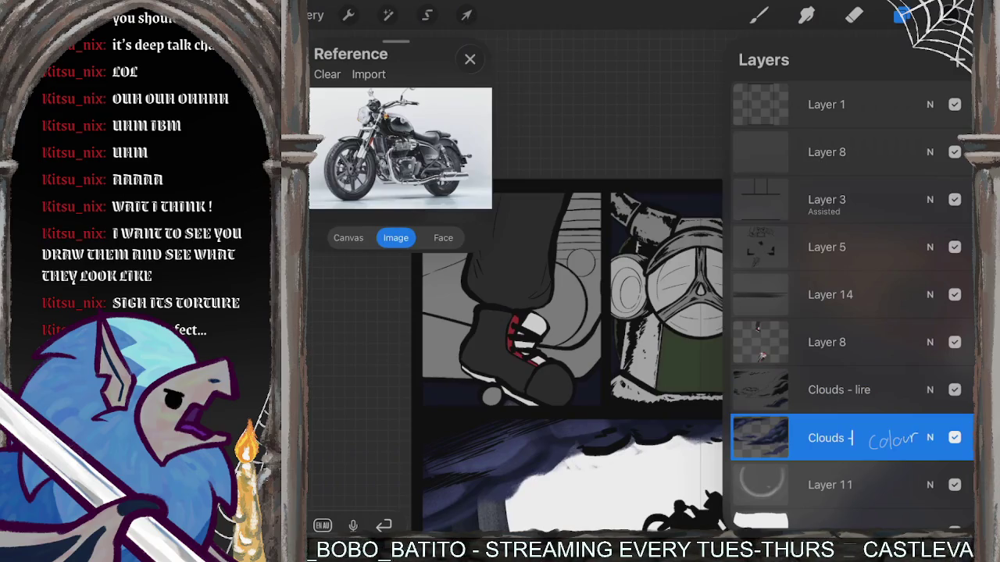
key(Return)
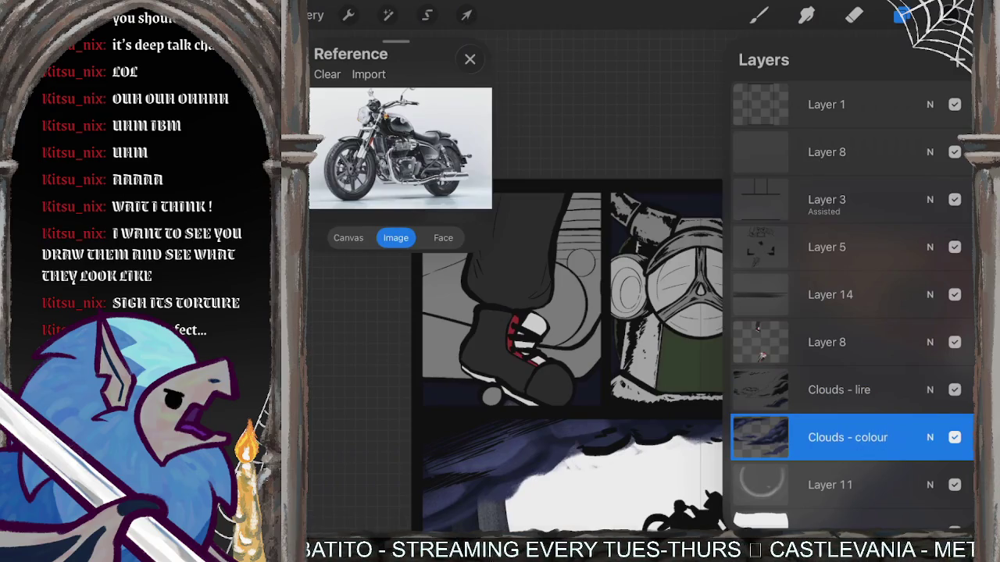
Fix the typo by renaming 'Clouds - lire' to 'Clouds - line'.
click(839, 389)
click(839, 390)
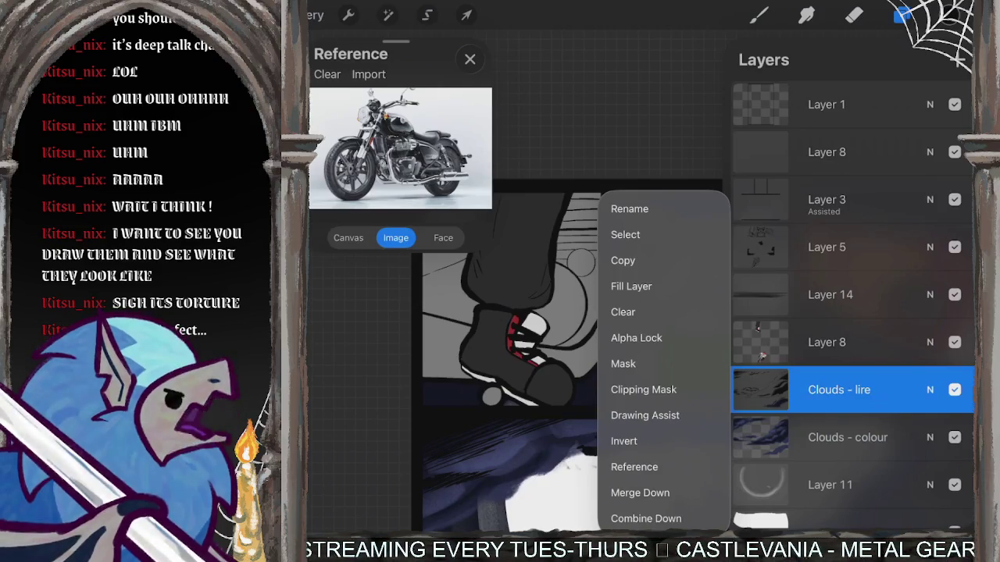
click(839, 390)
click(839, 390)
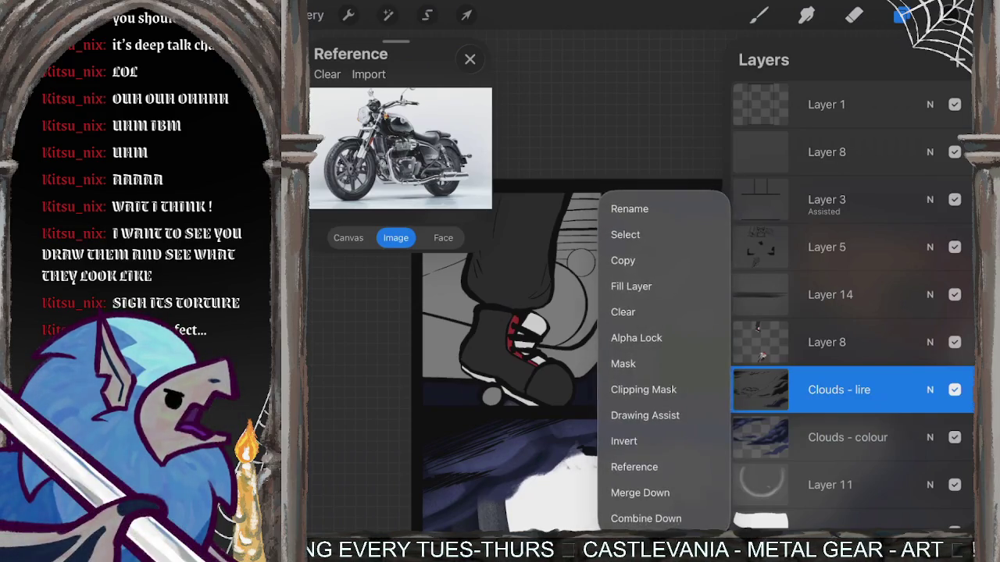
click(628, 206)
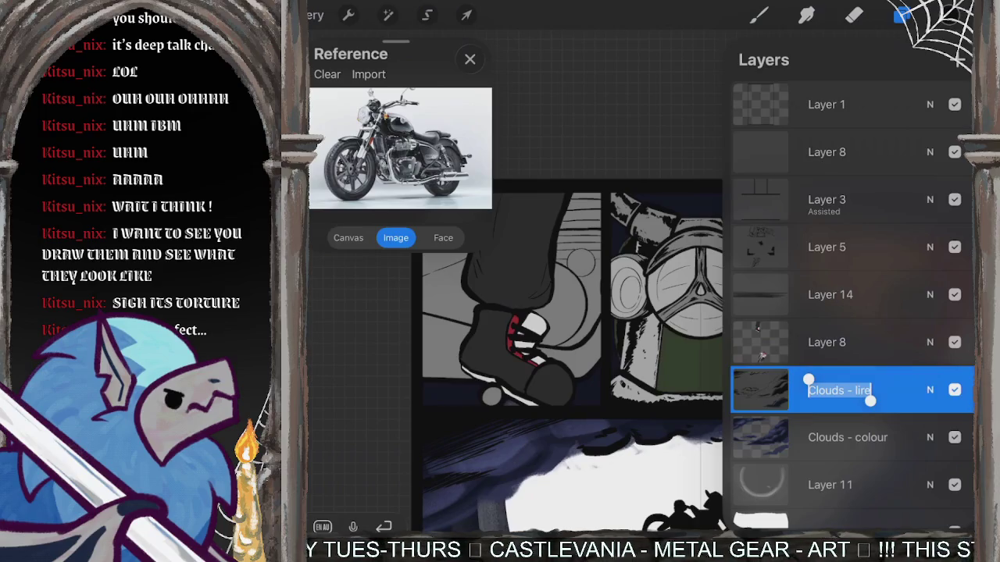
mouse_move(834, 408)
mouse_down()
mouse_move(874, 377)
mouse_move(862, 393)
mouse_move(876, 405)
mouse_move(913, 407)
mouse_up()
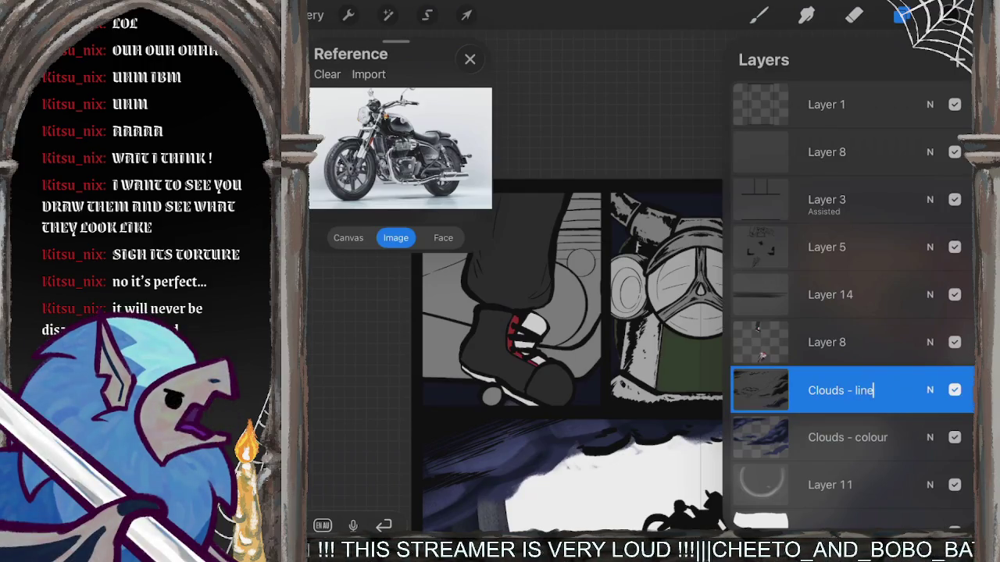
key(Return)
click(758, 15)
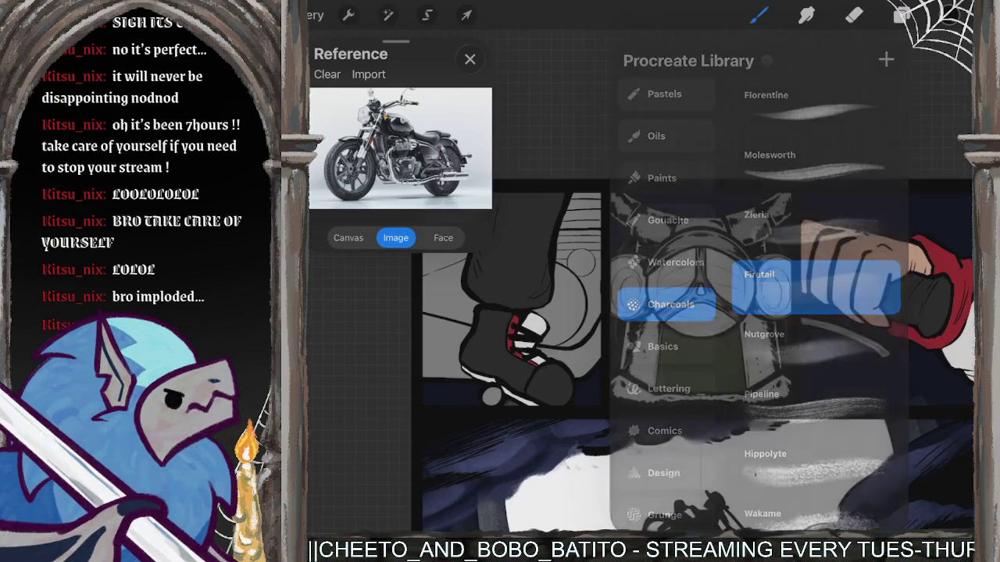
Scroll over the page and check the current brush and the layer list.
scroll(702, 328, down, 5)
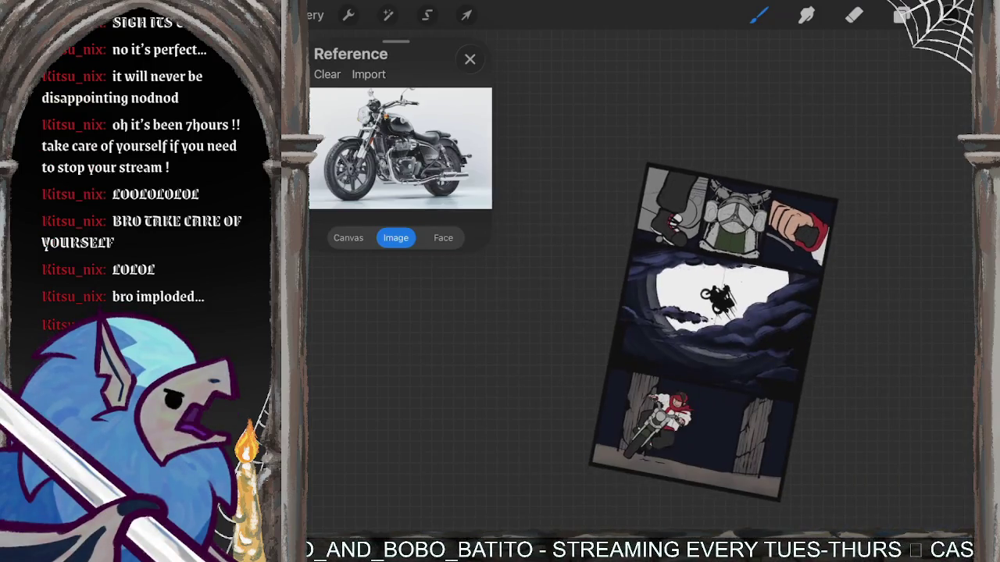
scroll(687, 312, up, 5)
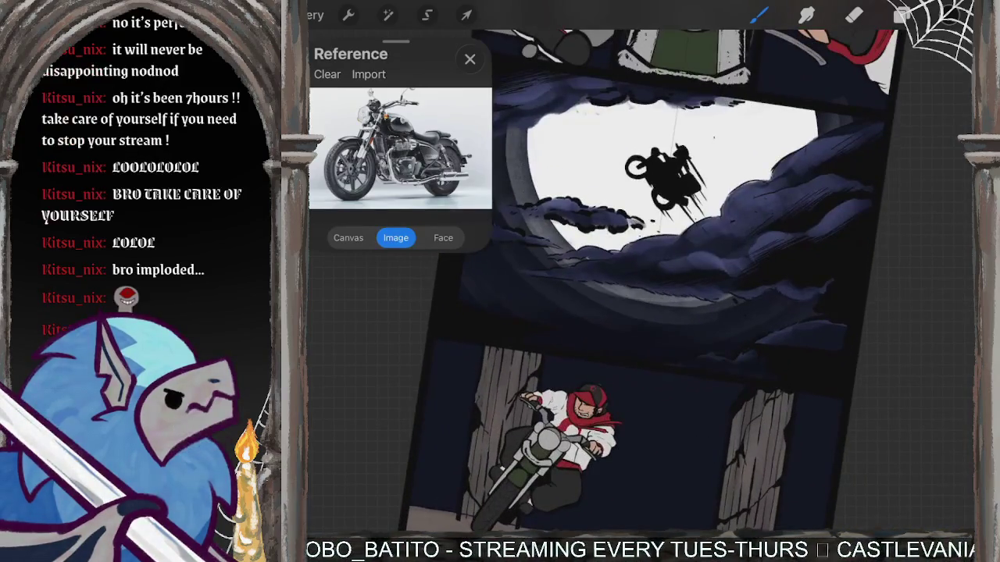
scroll(688, 273, up, 5)
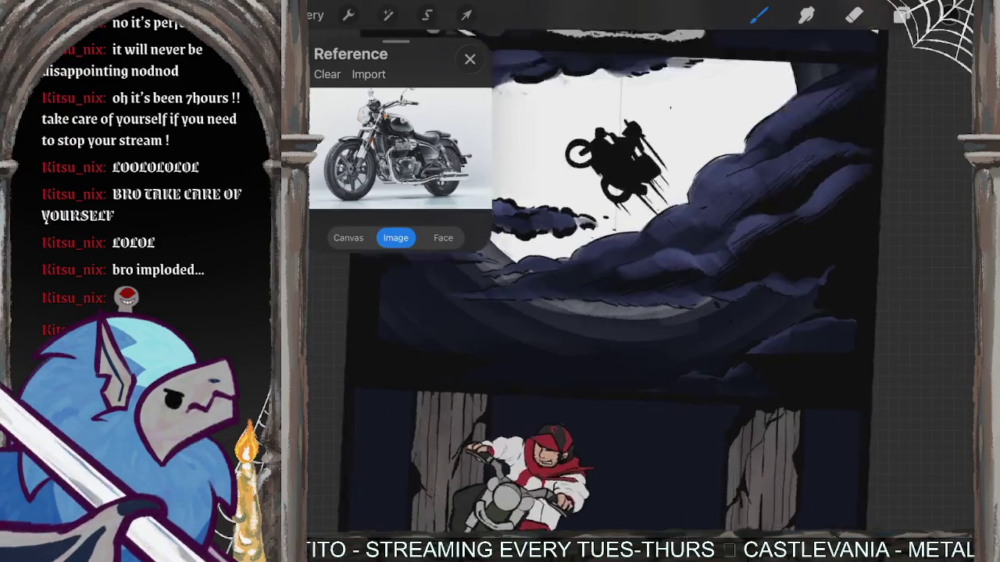
click(757, 15)
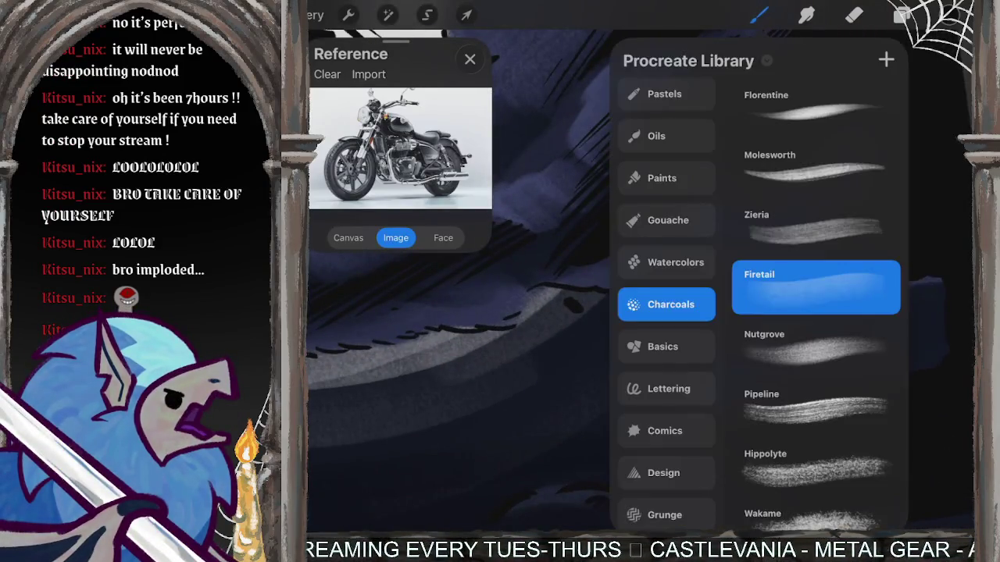
click(902, 15)
click(902, 15)
scroll(640, 281, down, 5)
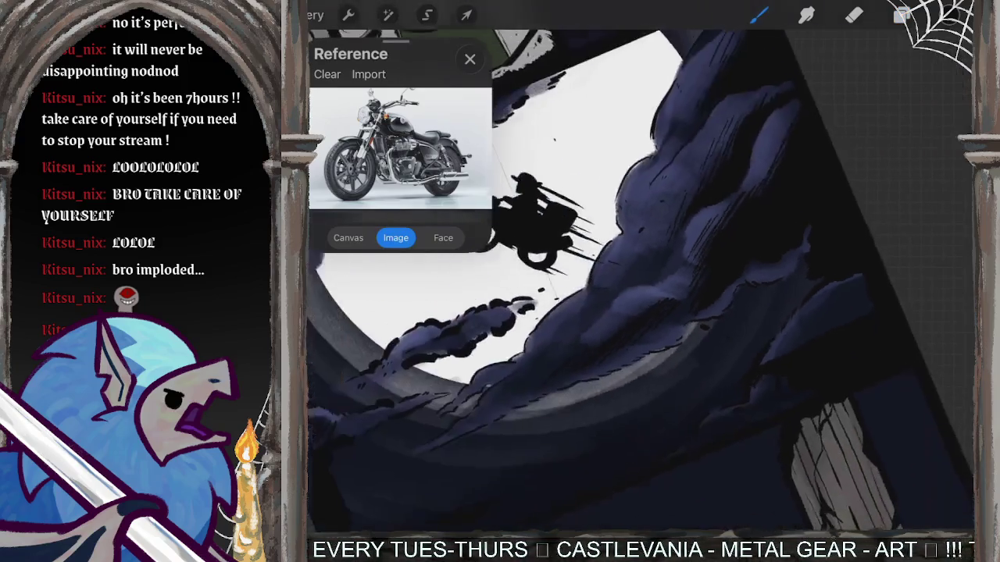
scroll(640, 281, up, 5)
scroll(640, 281, up, 3)
scroll(640, 281, down, 1)
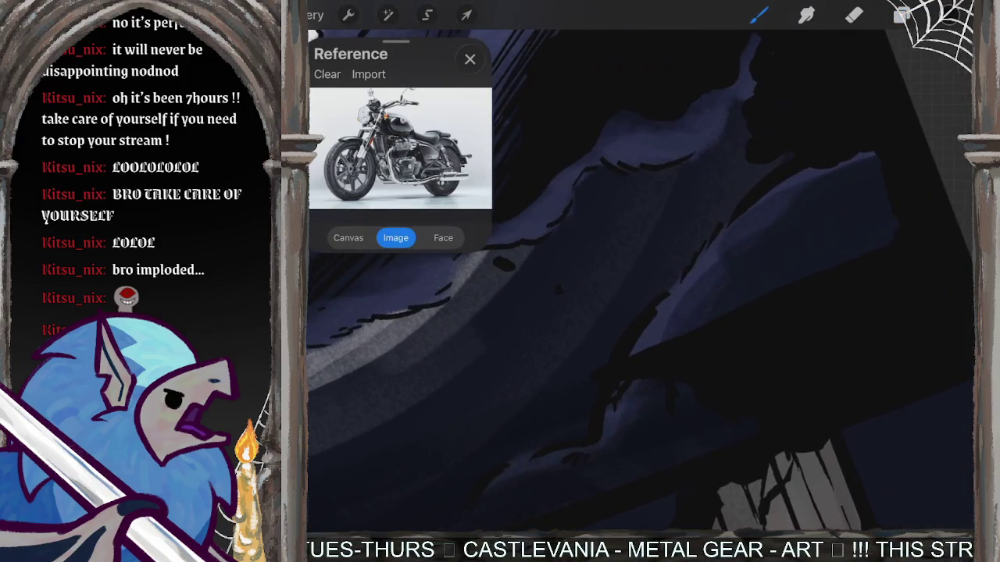
scroll(640, 281, down, 5)
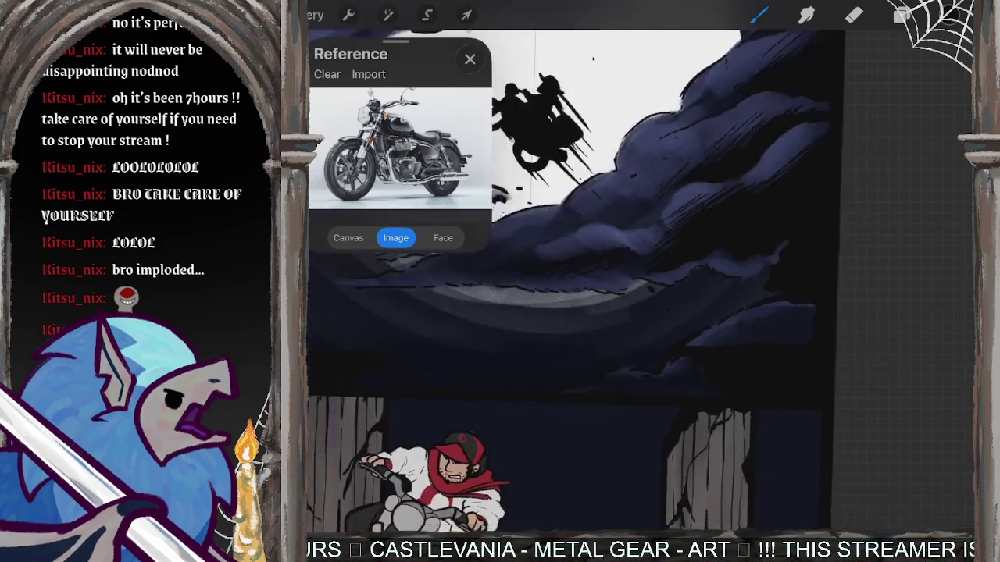
scroll(640, 281, down, 3)
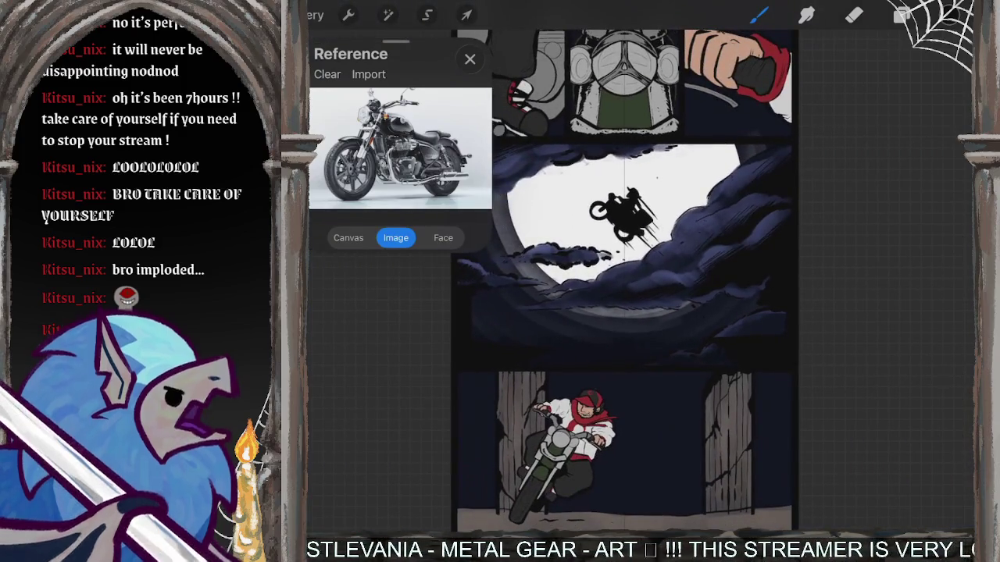
click(759, 15)
Select Layer 5 and add a new empty Layer 15 above it.
click(901, 15)
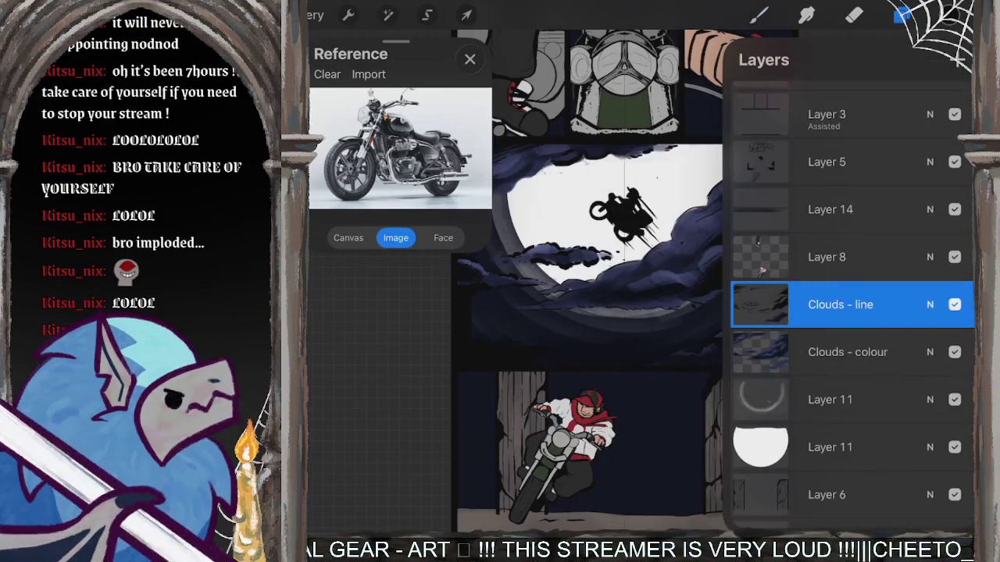
click(828, 161)
click(958, 60)
click(758, 15)
Browse the Lettering and Comics brush sets, then undo a white test stroke.
click(950, 15)
click(758, 15)
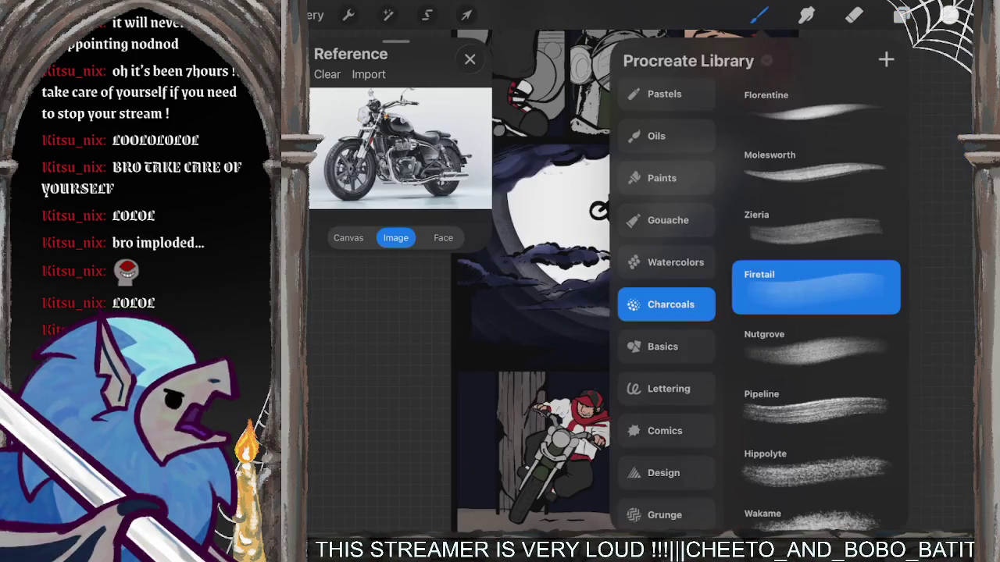
click(669, 388)
click(665, 430)
click(758, 15)
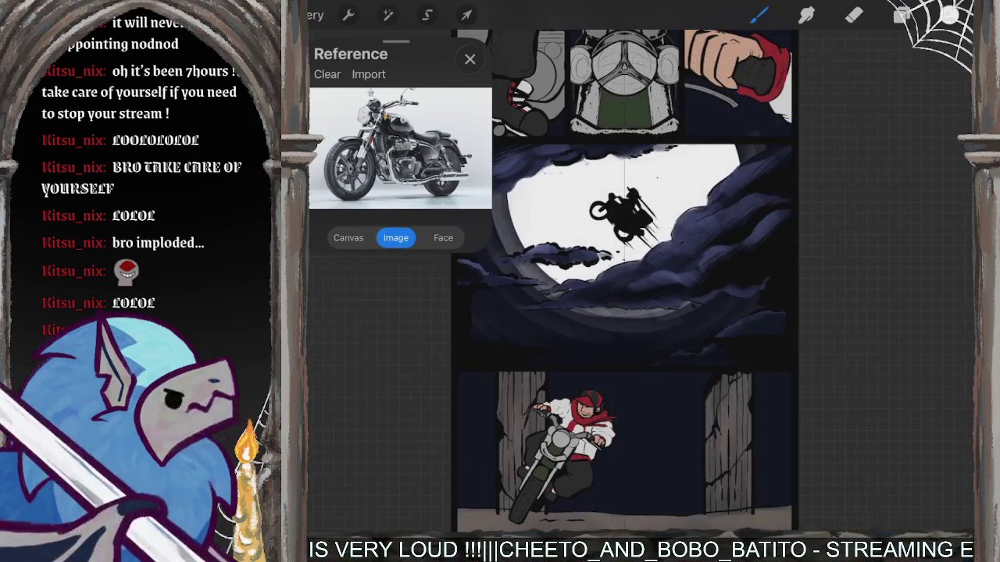
scroll(687, 343, up, 5)
scroll(687, 343, up, 5)
scroll(640, 281, up, 3)
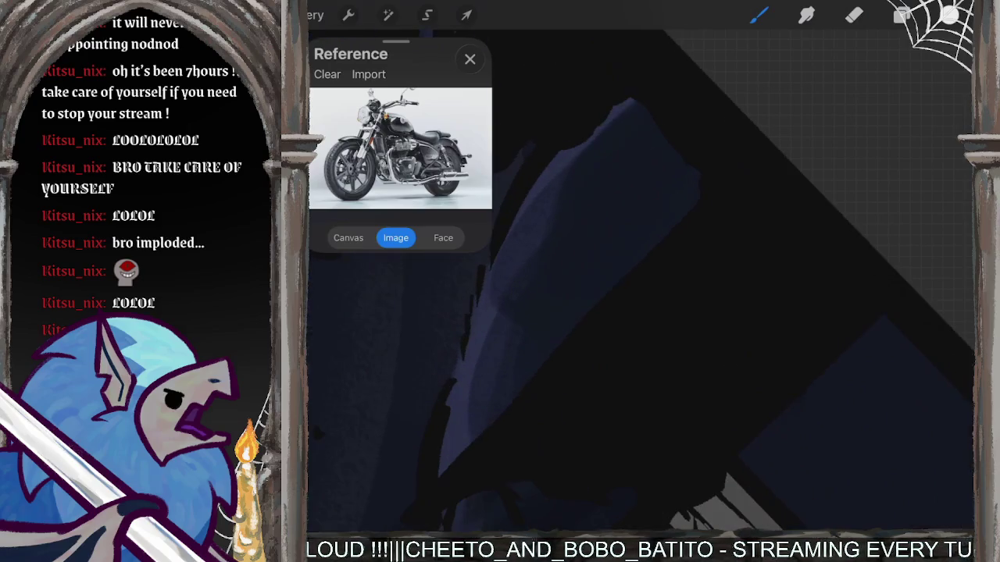
mouse_move(699, 195)
mouse_down()
mouse_move(591, 301)
mouse_move(438, 488)
mouse_up()
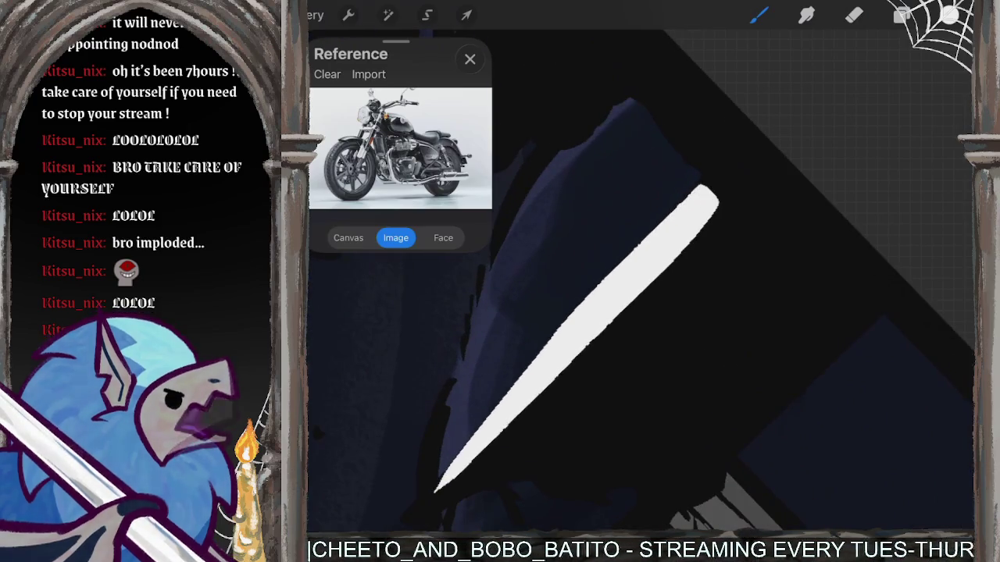
key(ctrl+z)
Undo a long white diagonal highlight and switch to a pale lavender-blue colour.
drag(707, 201, 475, 424)
drag(411, 508, 414, 518)
key(ctrl+z)
click(949, 14)
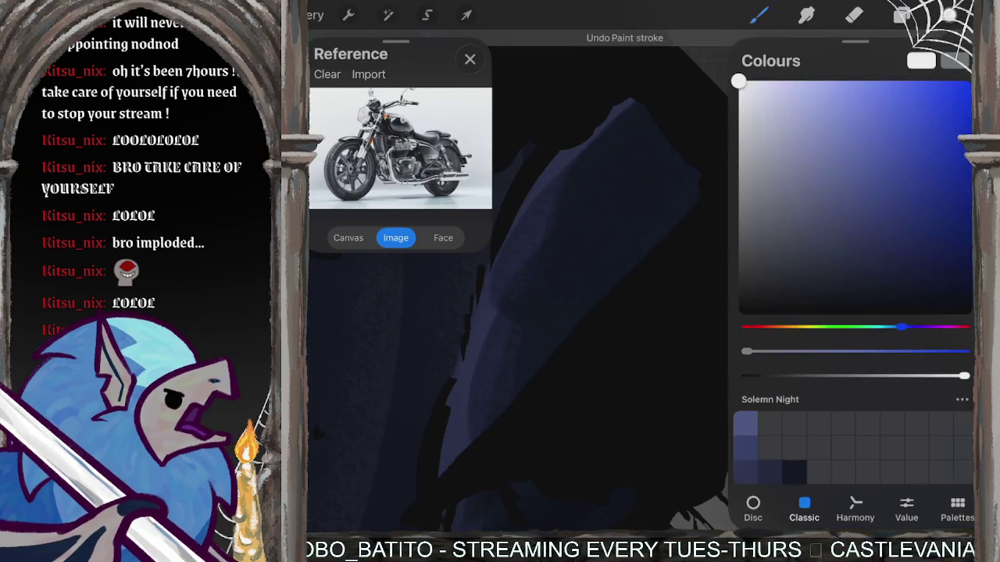
click(948, 14)
Paint a lavender rim light along the cloud edge with small highlight dabs.
drag(718, 206, 418, 515)
click(617, 352)
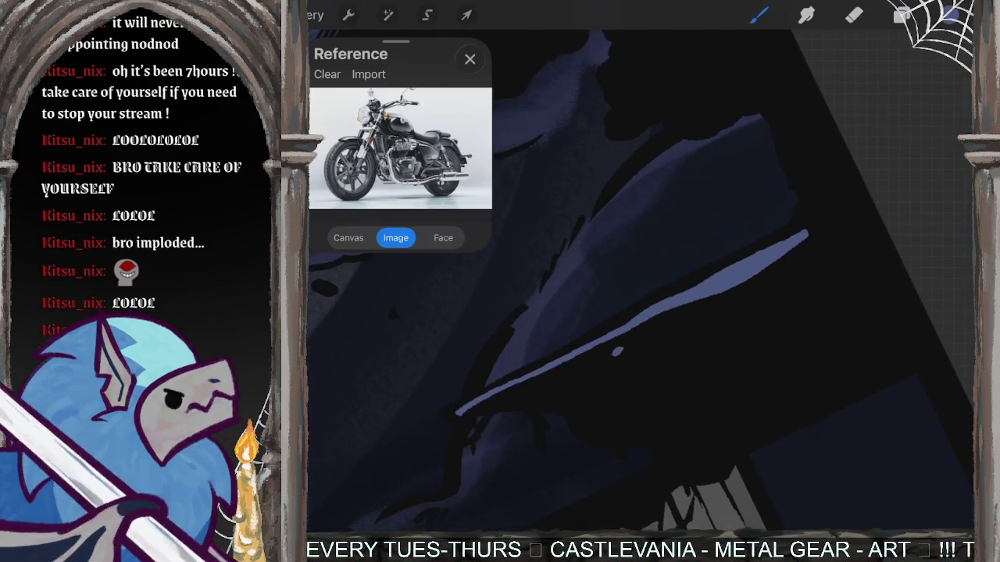
click(704, 316)
drag(625, 234, 624, 406)
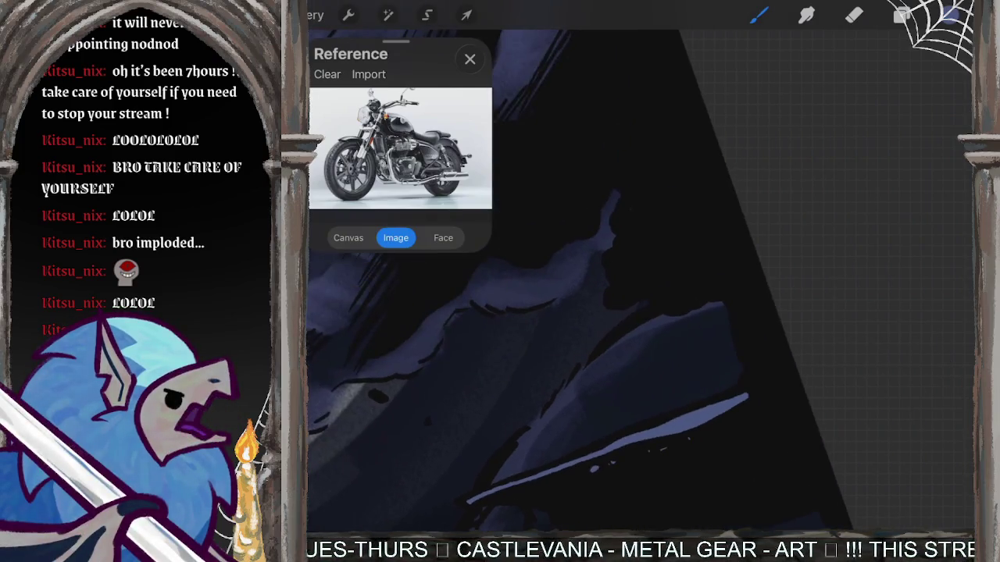
drag(625, 313, 546, 390)
mouse_move(706, 131)
mouse_down()
mouse_move(614, 286)
mouse_move(597, 330)
mouse_move(606, 344)
mouse_move(614, 333)
mouse_move(601, 311)
mouse_move(686, 194)
mouse_move(723, 171)
mouse_move(694, 238)
mouse_up()
key(ctrl+z)
mouse_move(631, 358)
mouse_down()
mouse_move(591, 382)
mouse_move(598, 431)
mouse_move(656, 301)
mouse_up()
click(709, 295)
Add a curving lavender rim light along another cloud's edge and review the page.
scroll(547, 349, down, 3)
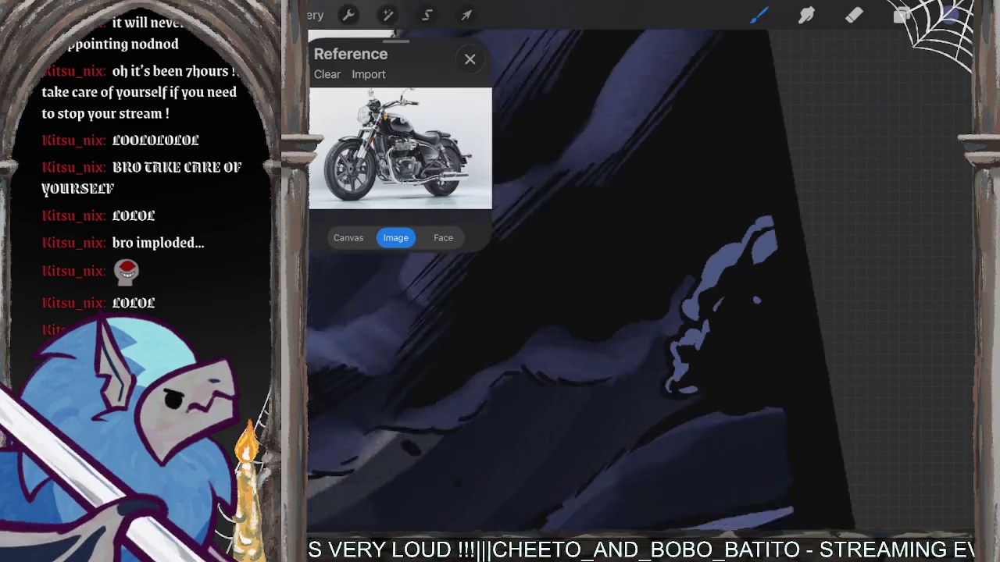
scroll(586, 281, down, 3)
mouse_move(706, 338)
mouse_down()
mouse_move(731, 366)
mouse_move(781, 380)
mouse_move(761, 469)
mouse_up()
scroll(585, 281, down, 5)
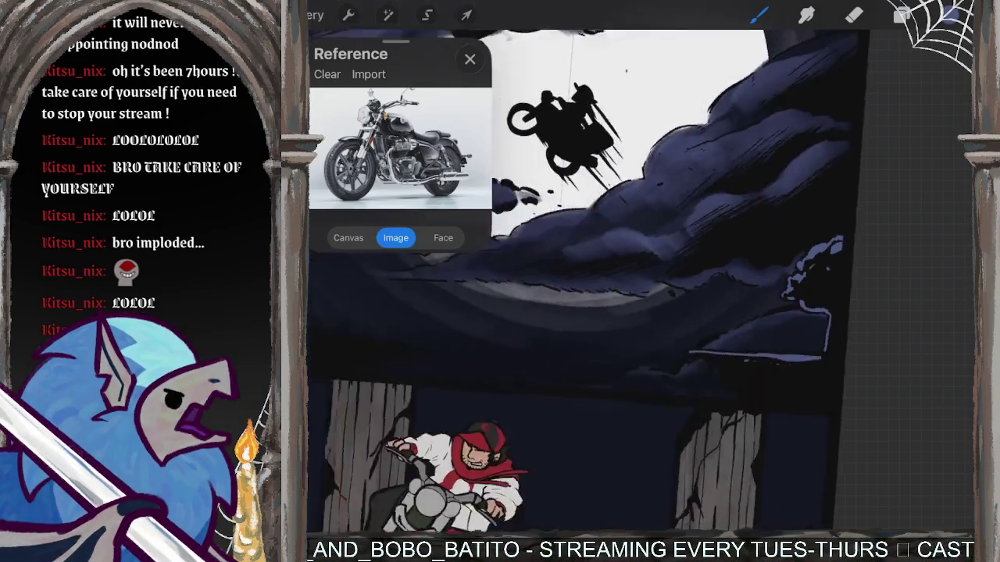
scroll(664, 313, up, 5)
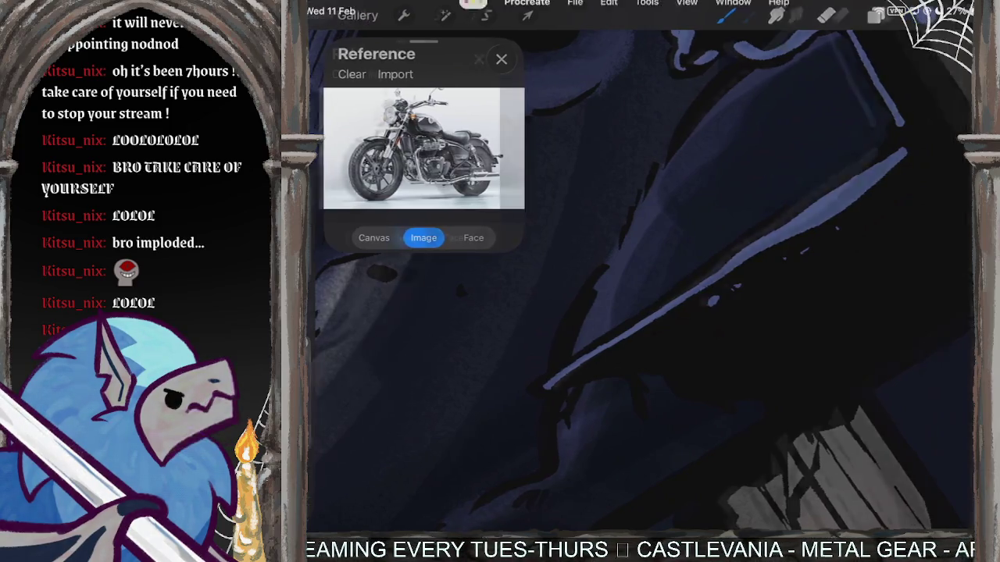
drag(434, 41, 396, 40)
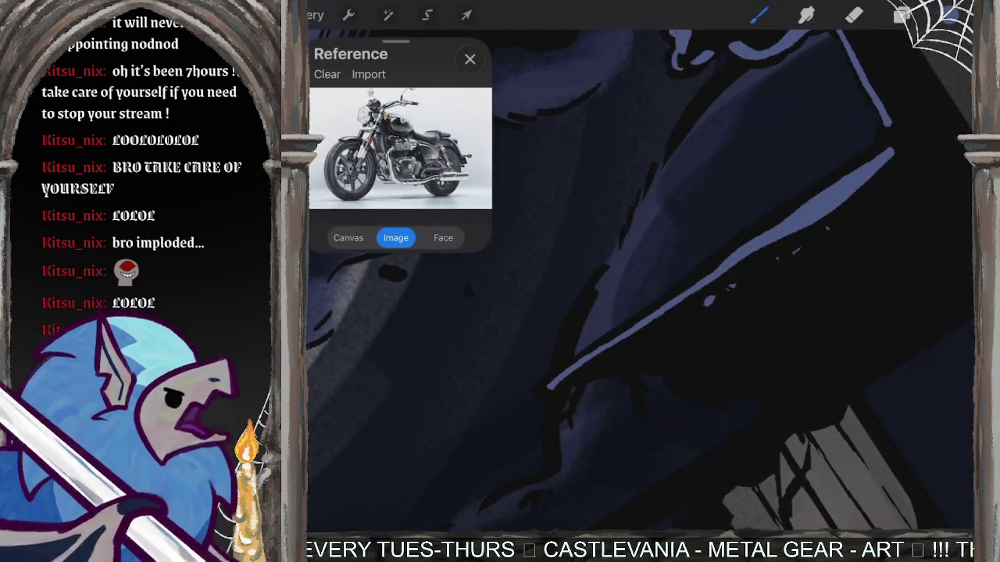
scroll(640, 281, down, 3)
scroll(640, 281, down, 3)
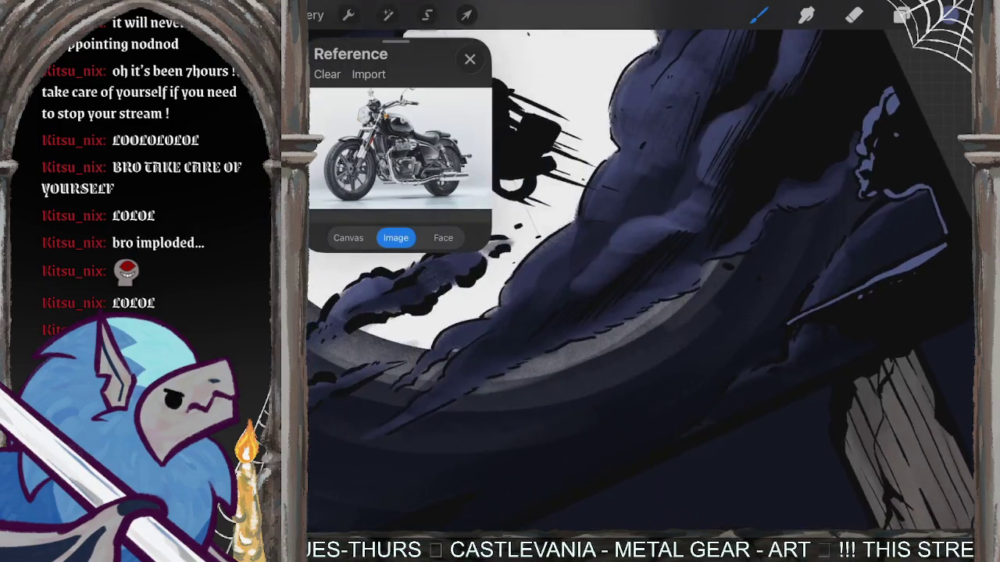
scroll(640, 281, down, 3)
scroll(640, 281, down, 1)
scroll(641, 281, up, 3)
scroll(640, 281, up, 3)
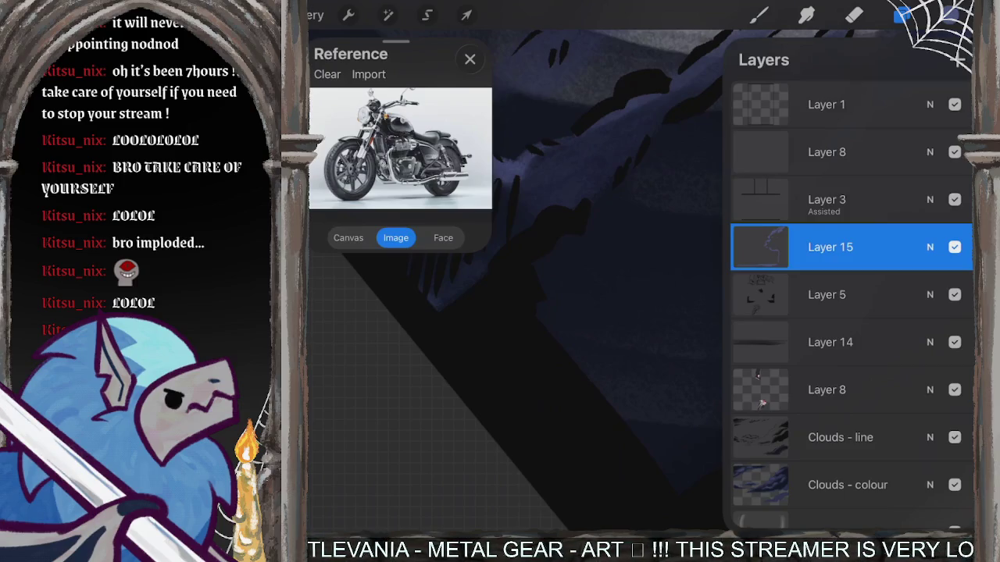
Show Layer 5 on its own and make Layer 15 the drawing layer.
click(954, 295)
click(954, 247)
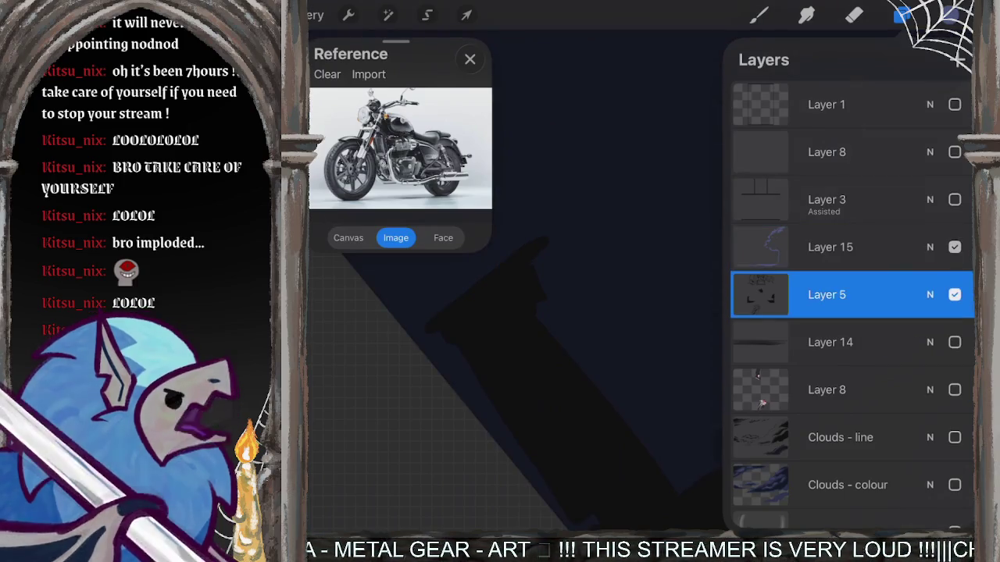
click(830, 247)
click(758, 15)
Brush lavender rim lights along the silhouette's edges, then show all layers again.
drag(449, 316, 537, 250)
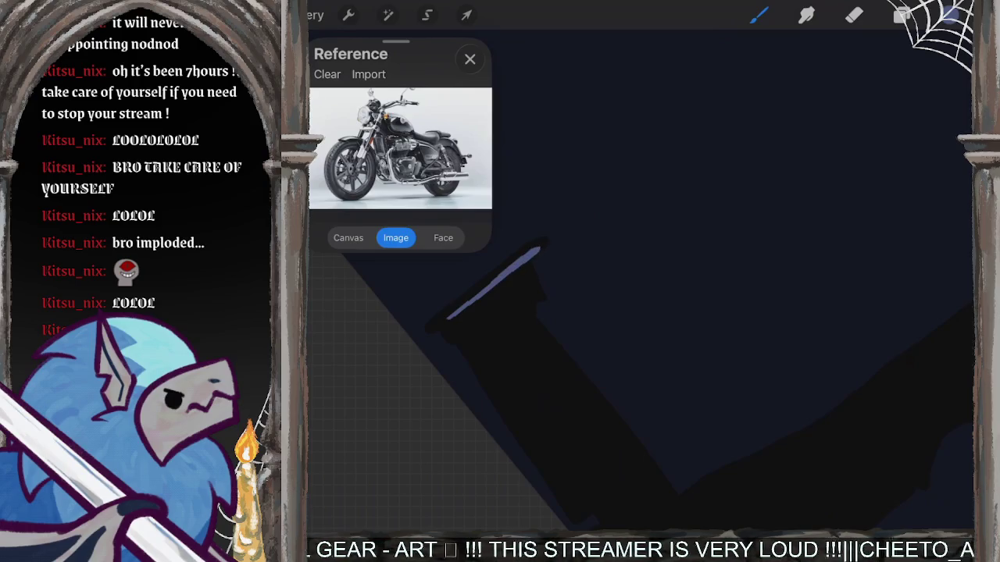
mouse_move(523, 283)
mouse_down()
mouse_move(531, 338)
mouse_move(586, 404)
mouse_up()
drag(539, 352, 664, 500)
drag(605, 422, 675, 512)
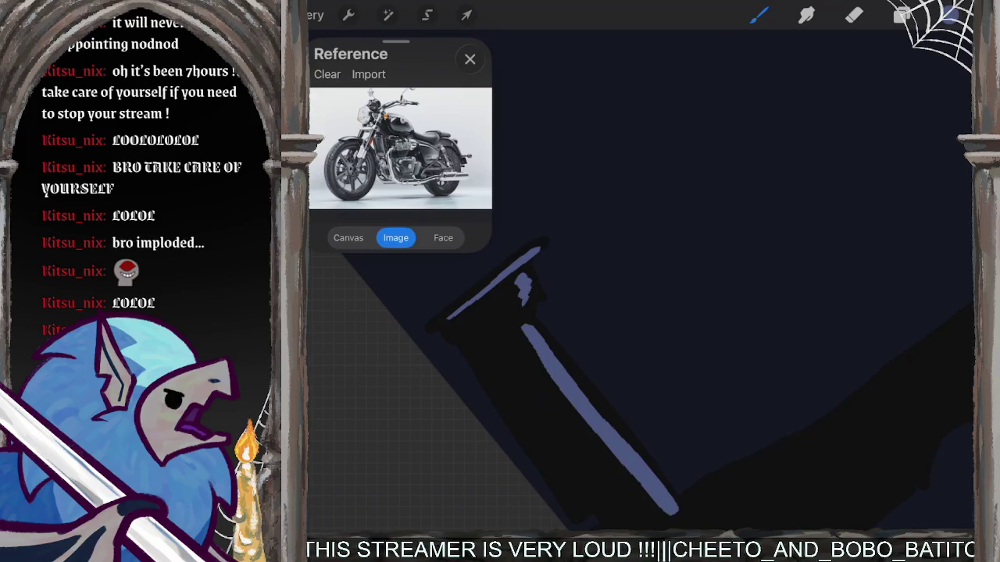
drag(594, 422, 508, 328)
mouse_move(587, 406)
mouse_down()
mouse_move(687, 363)
mouse_move(944, 186)
mouse_up()
mouse_move(808, 293)
mouse_down()
mouse_move(898, 226)
mouse_move(708, 359)
mouse_move(762, 336)
mouse_up()
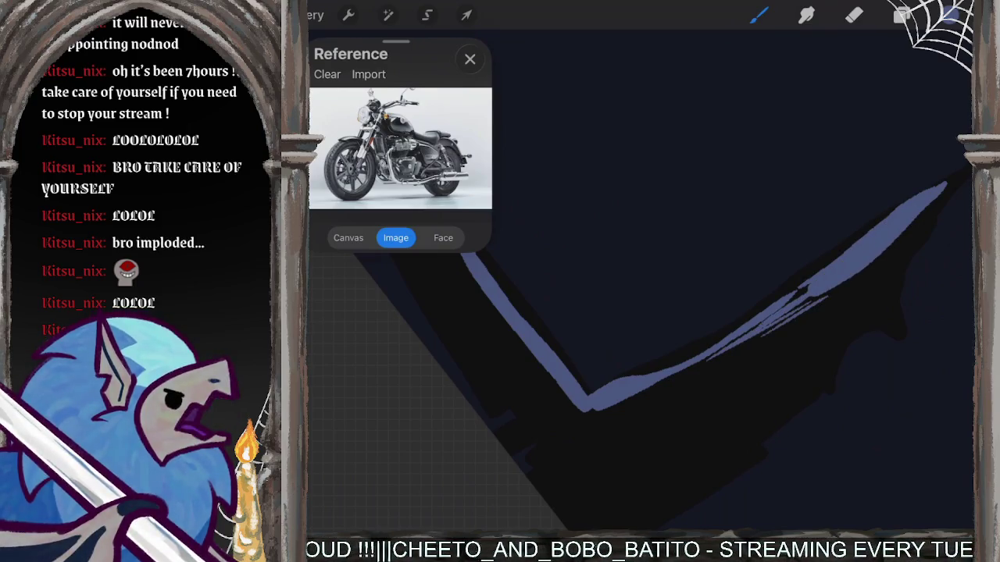
drag(932, 202, 893, 250)
mouse_move(939, 195)
mouse_down()
mouse_move(889, 286)
mouse_move(889, 312)
mouse_move(838, 345)
mouse_up()
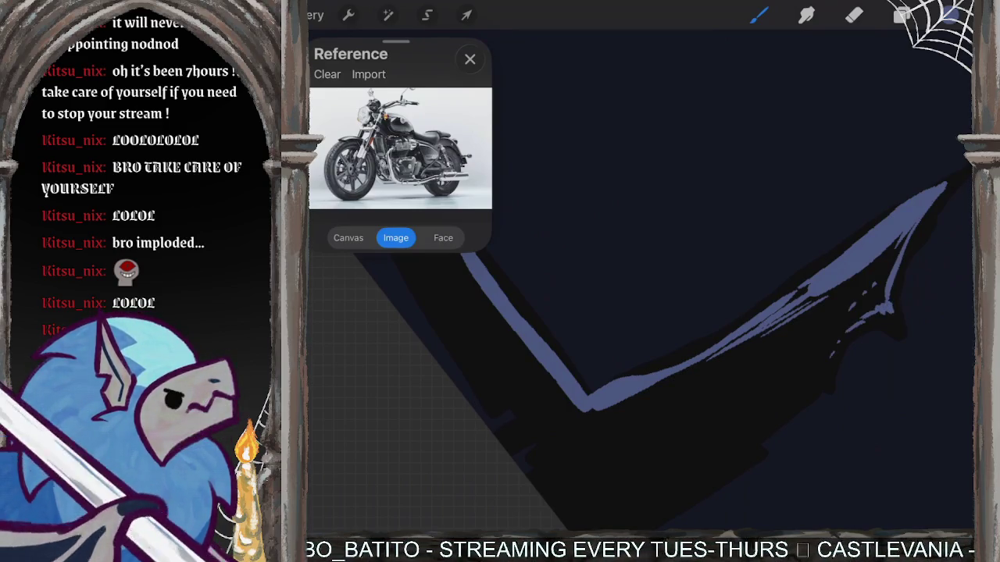
click(902, 14)
click(954, 247)
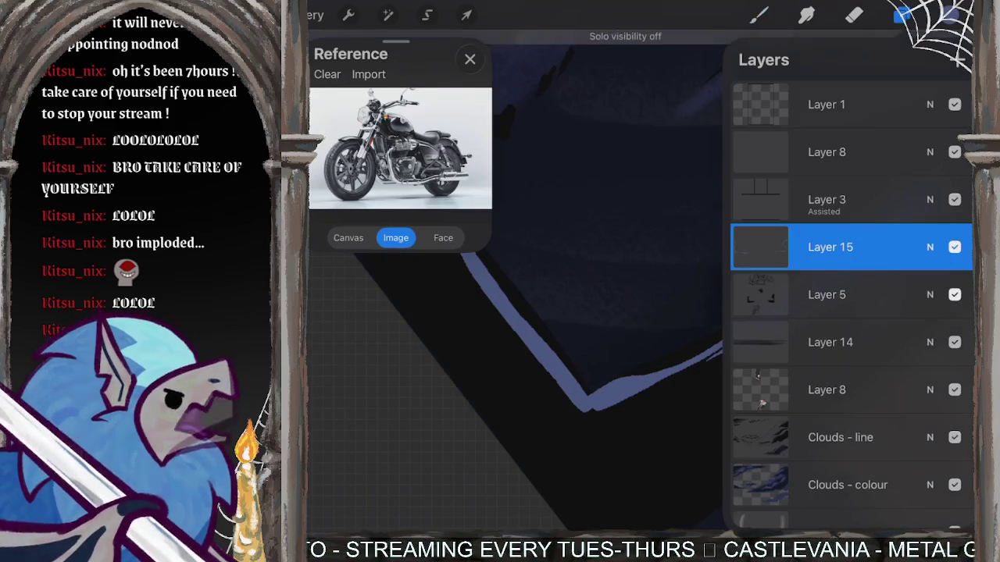
Draw a trial loop around the moon panel and undo it.
click(902, 14)
scroll(781, 281, down, 5)
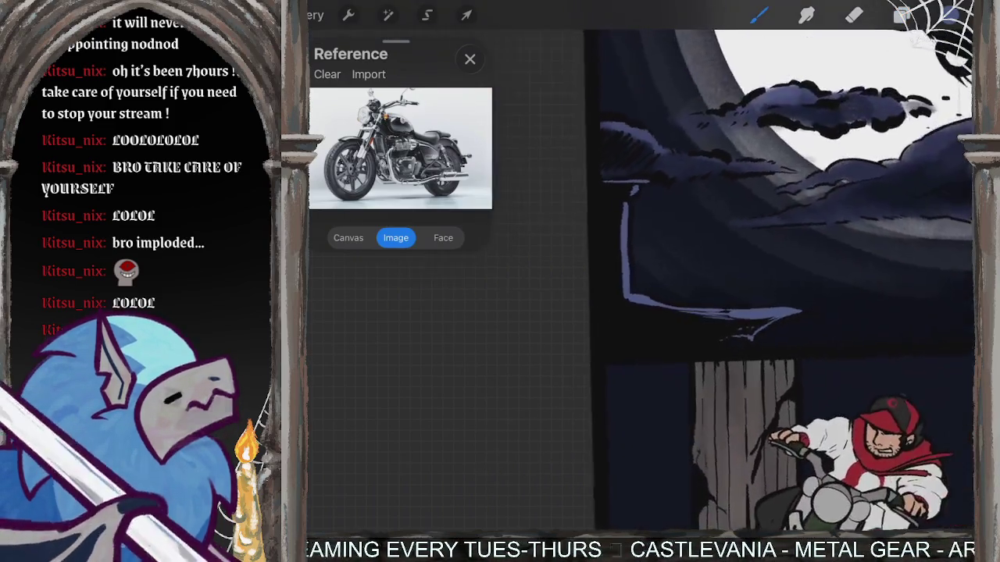
scroll(781, 281, down, 3)
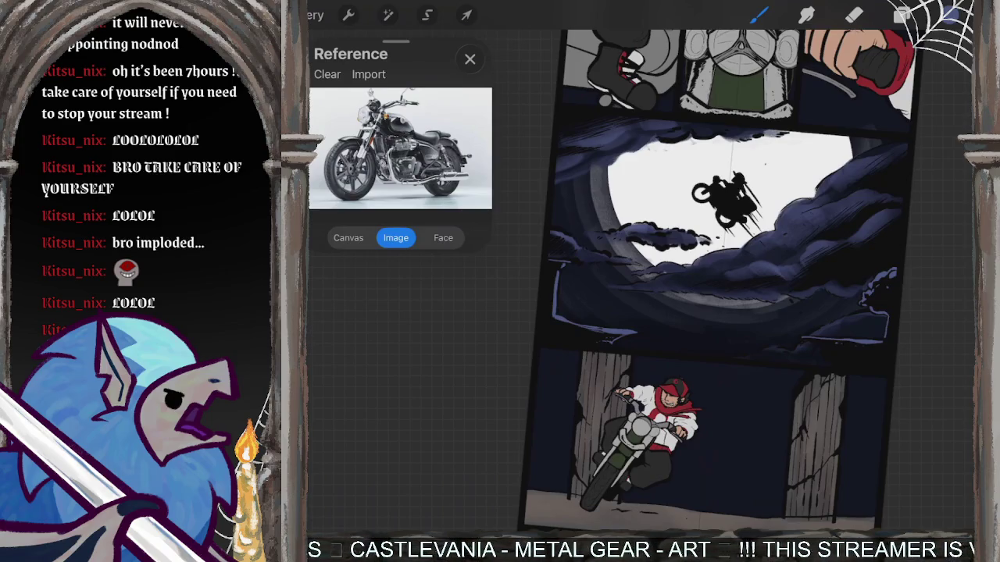
scroll(703, 234, up, 5)
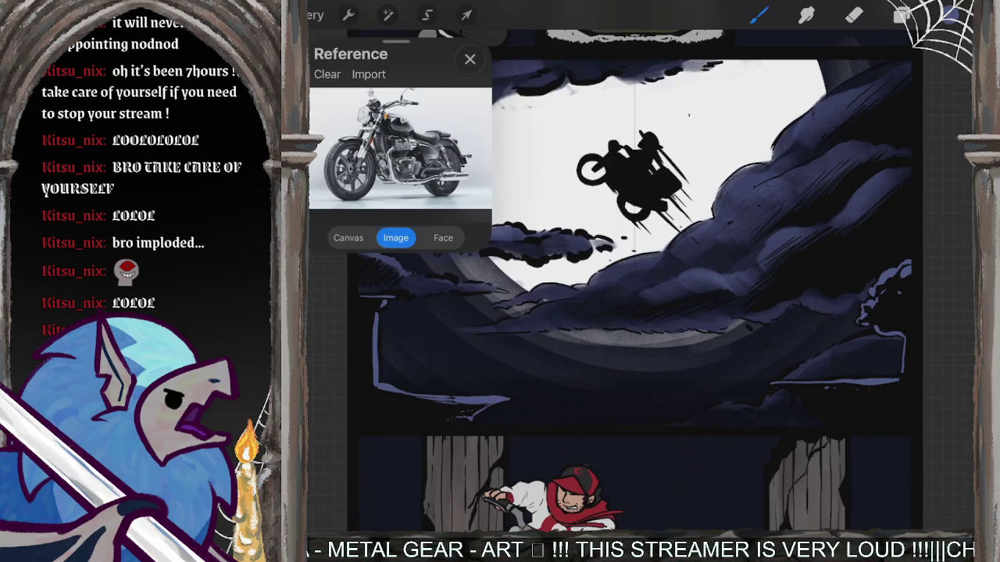
scroll(633, 281, down, 3)
scroll(726, 304, up, 2)
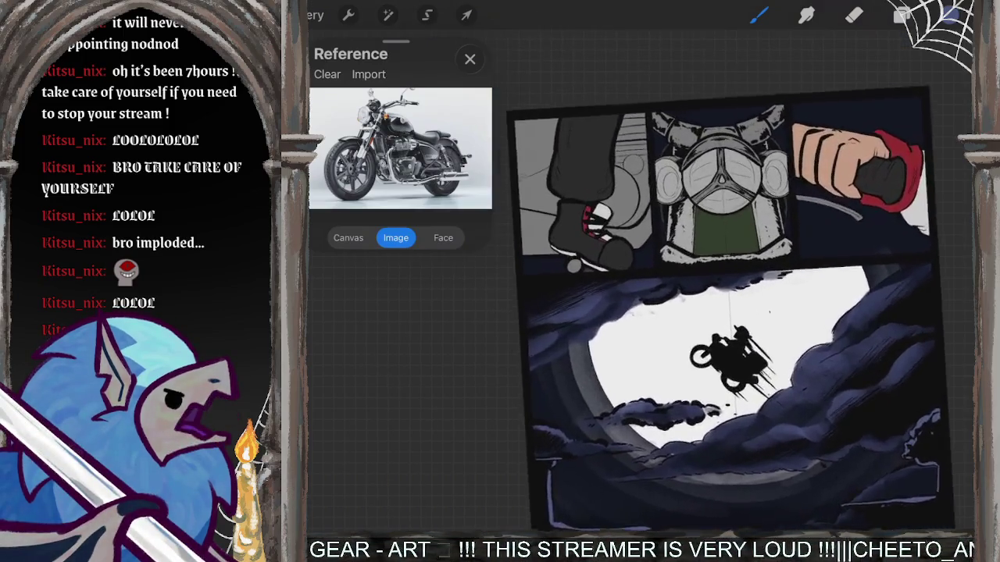
scroll(727, 305, up, 2)
mouse_move(797, 224)
mouse_down()
mouse_move(843, 377)
mouse_move(692, 231)
mouse_up()
key(ctrl+z)
Letter a blue 'VRRRM' sound effect across the panels, then undo it.
mouse_move(565, 269)
mouse_down()
mouse_move(570, 355)
mouse_move(640, 270)
mouse_move(634, 359)
mouse_up()
drag(641, 270, 672, 312)
mouse_move(734, 290)
mouse_down()
mouse_move(758, 261)
mouse_move(804, 261)
mouse_up()
drag(832, 303, 915, 275)
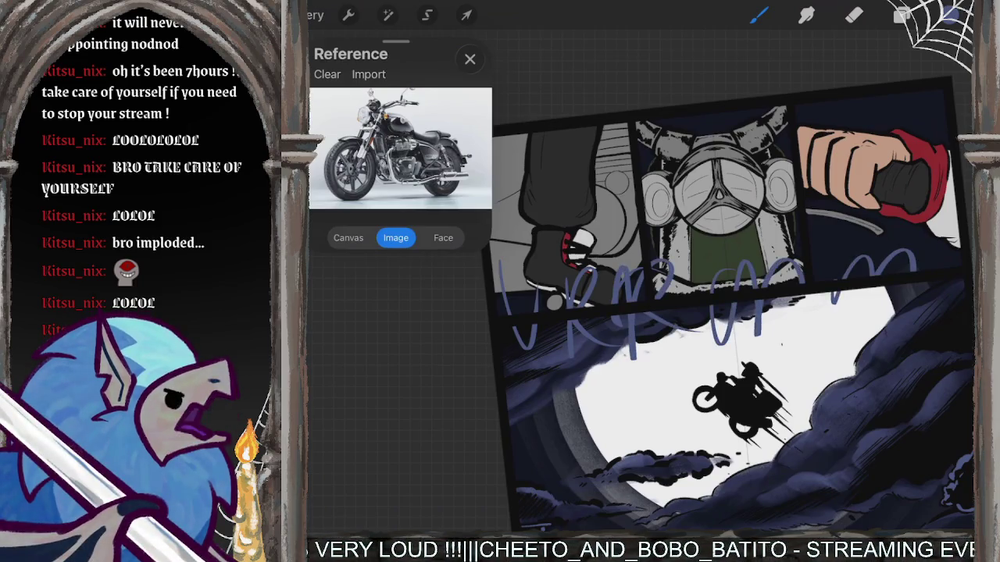
key(ctrl+z)
key(ctrl+z)
key(ctrl+z)
key(ctrl+z)
key(ctrl+z)
key(ctrl+z)
key(ctrl+z)
key(ctrl+z)
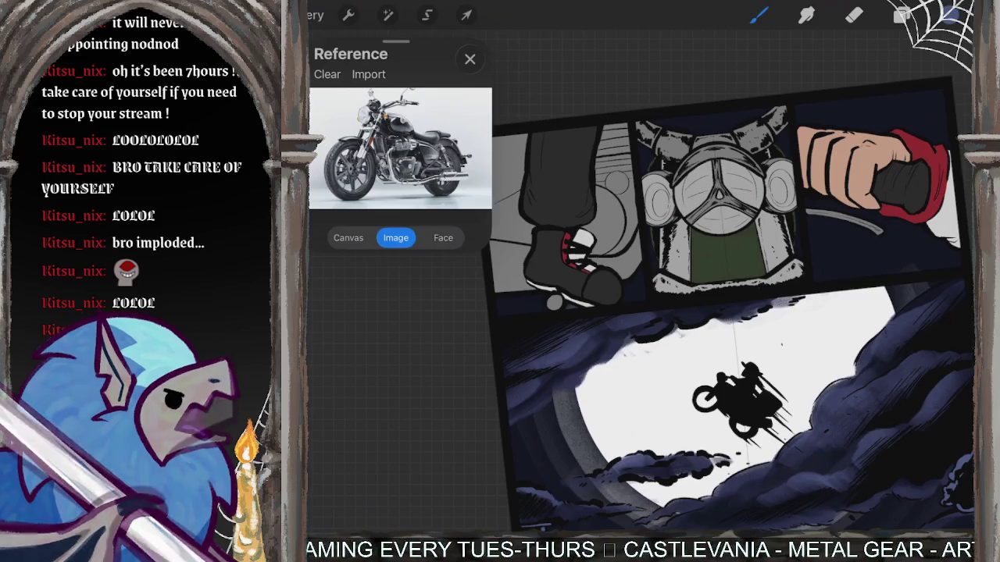
scroll(728, 303, down, 5)
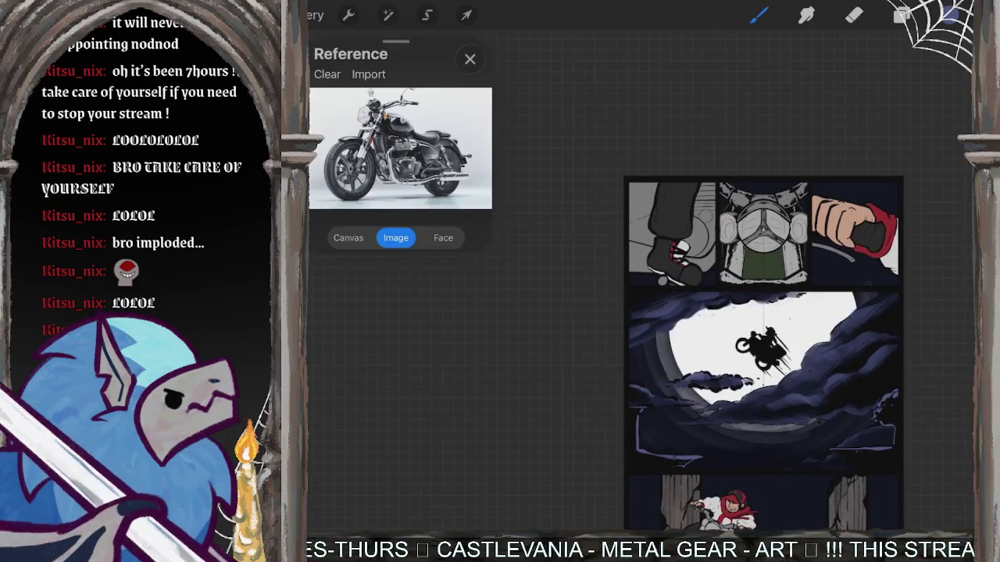
scroll(765, 328, up, 3)
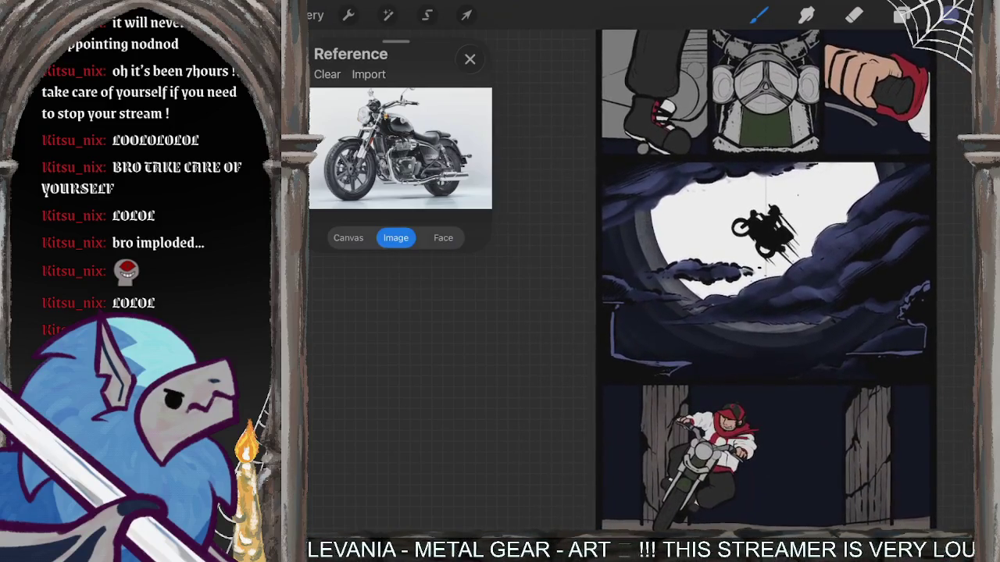
scroll(726, 297, up, 5)
scroll(726, 312, up, 3)
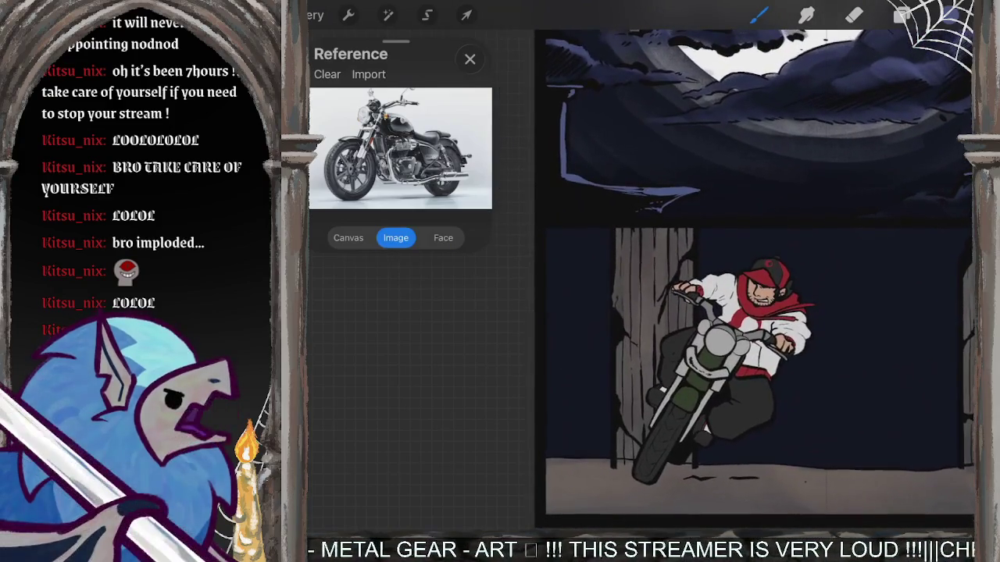
click(902, 15)
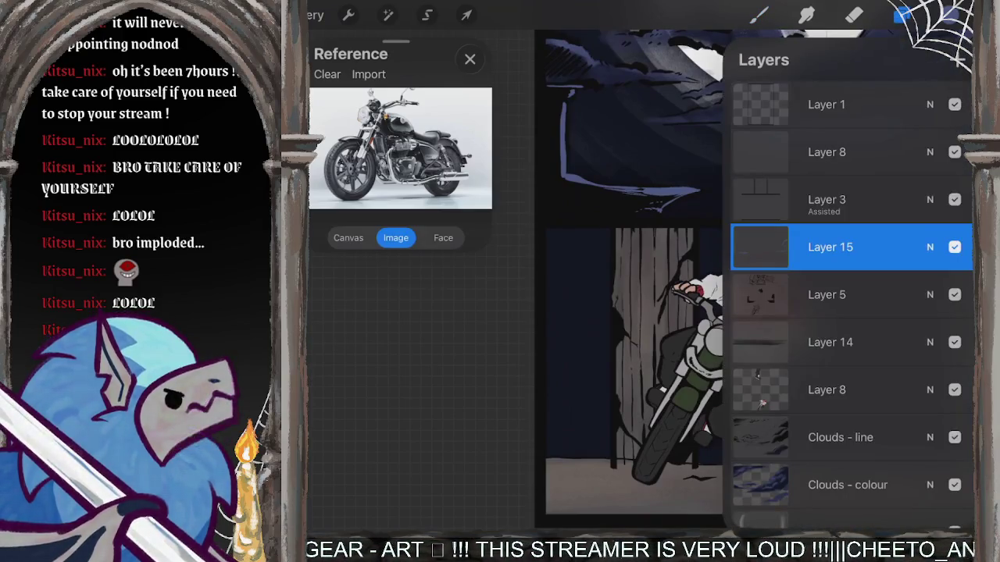
Toggle visibility of Layers 8, 5 and 3 to see which artwork each holds.
click(954, 151)
click(954, 152)
click(827, 295)
click(954, 295)
click(955, 294)
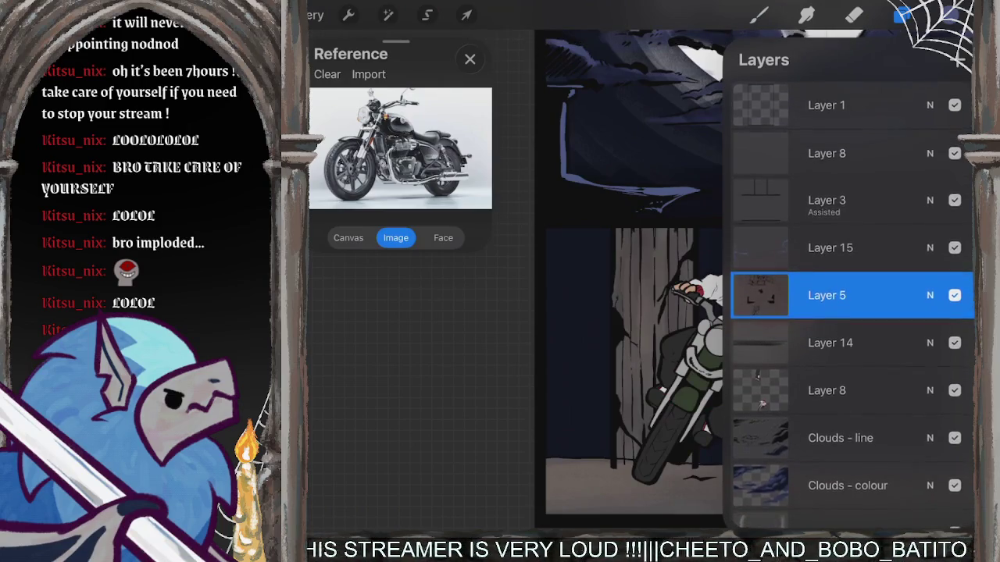
click(828, 200)
click(954, 200)
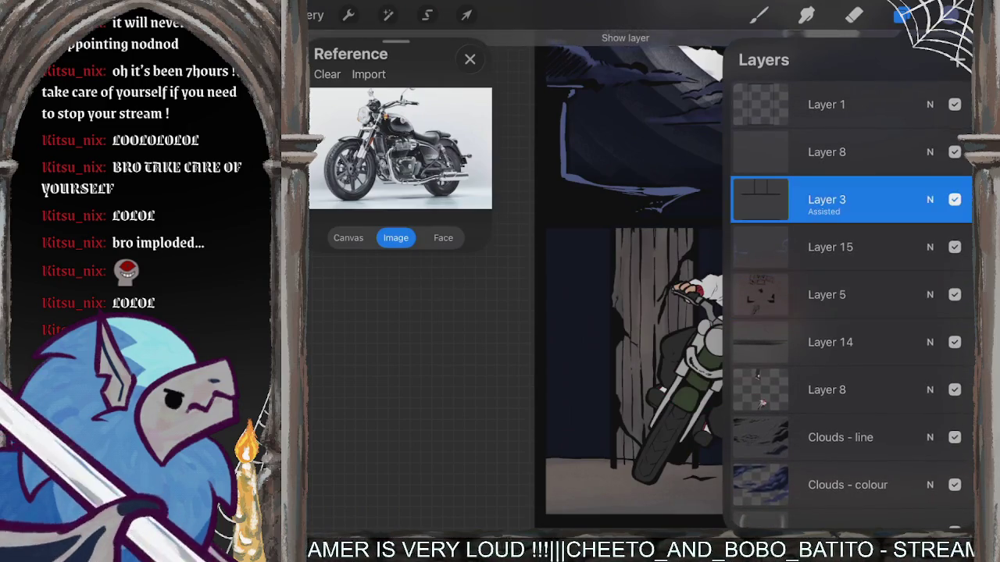
click(829, 247)
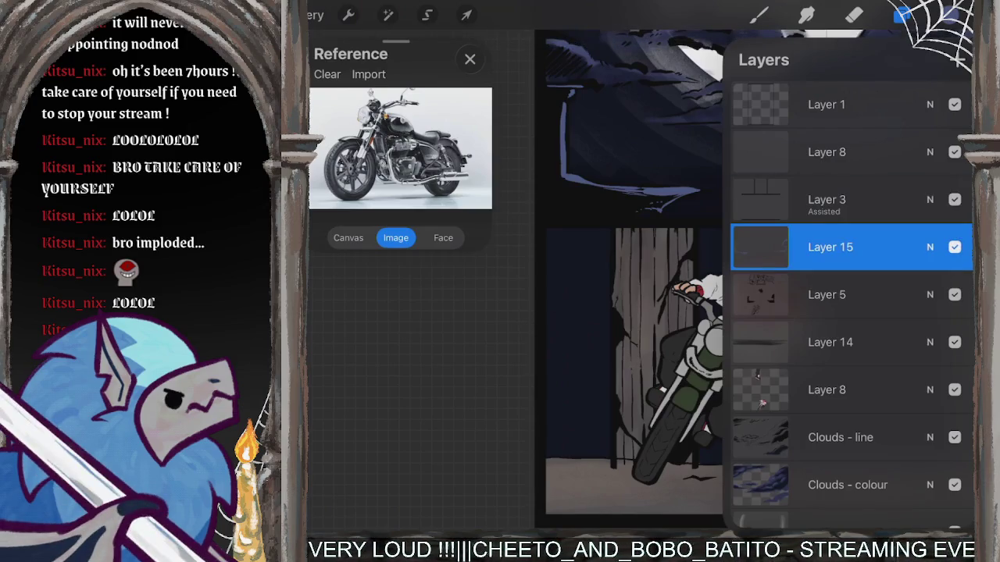
click(826, 294)
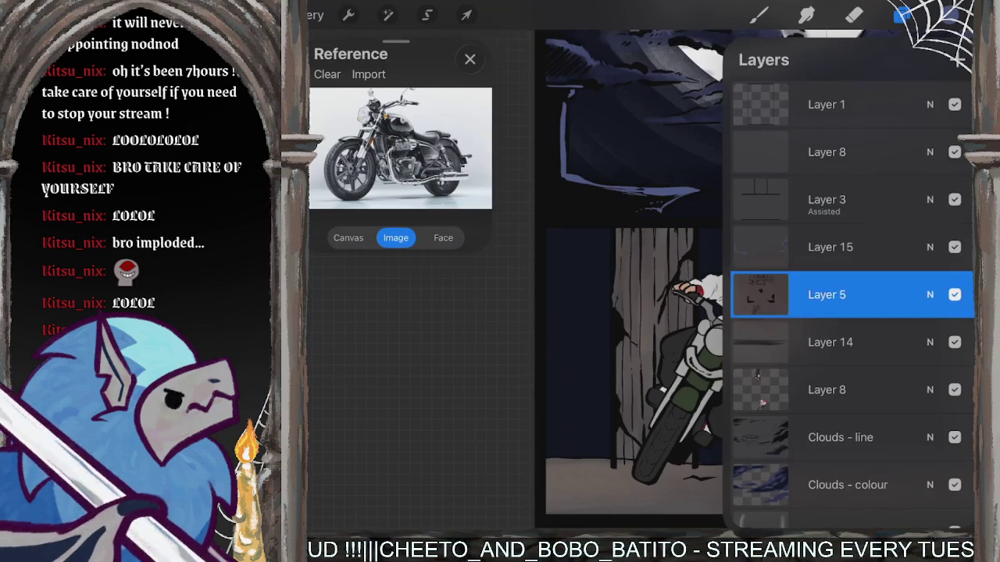
click(826, 152)
click(954, 152)
Choose Rename for the empty Layer 8 and begin handwriting its new name.
click(826, 152)
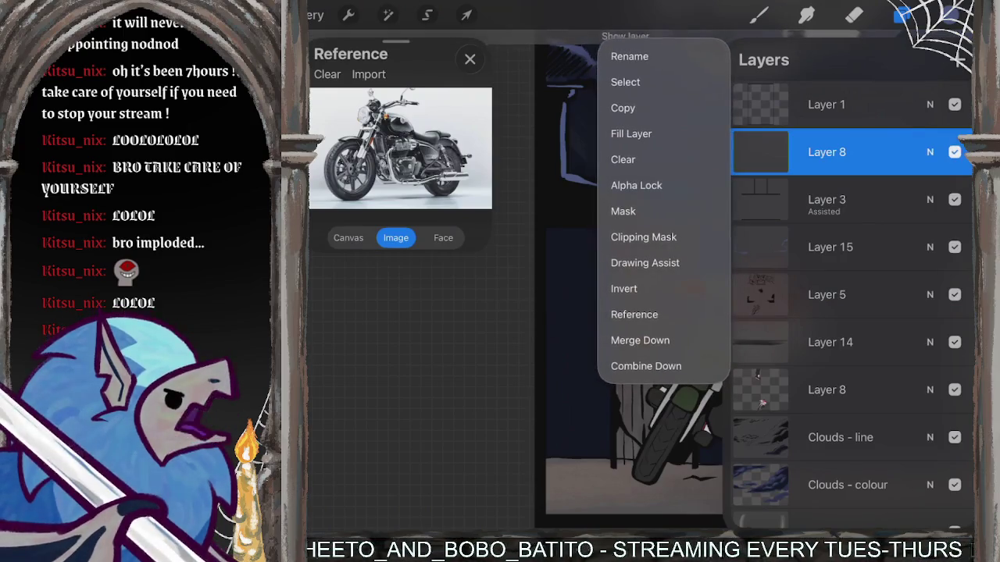
click(624, 82)
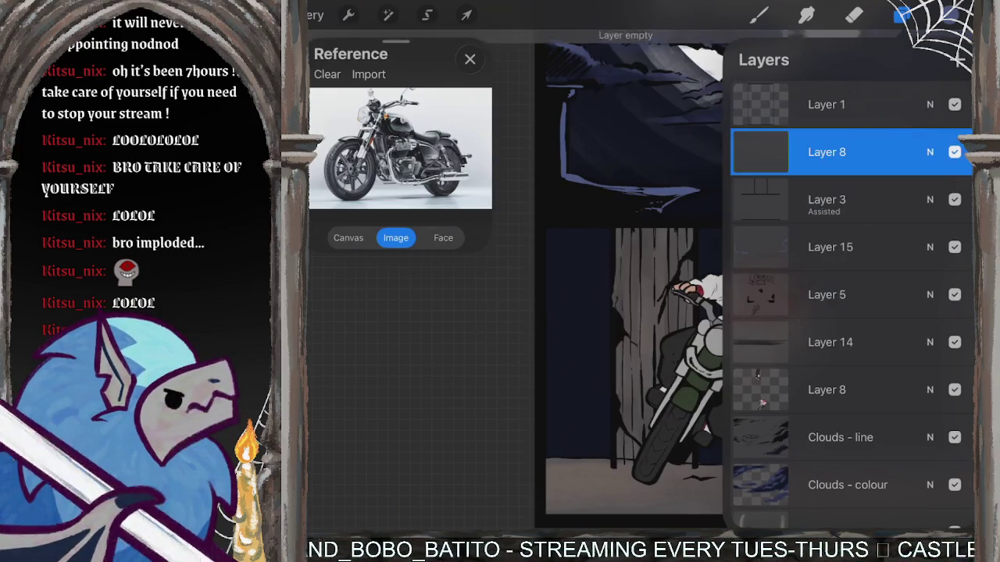
click(758, 15)
click(757, 15)
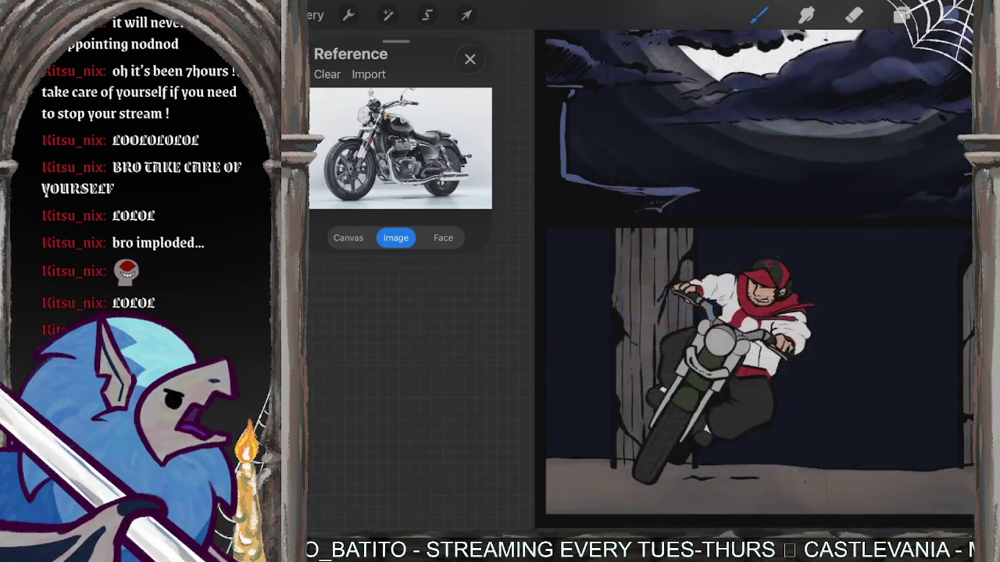
scroll(754, 273, down, 5)
scroll(663, 328, up, 5)
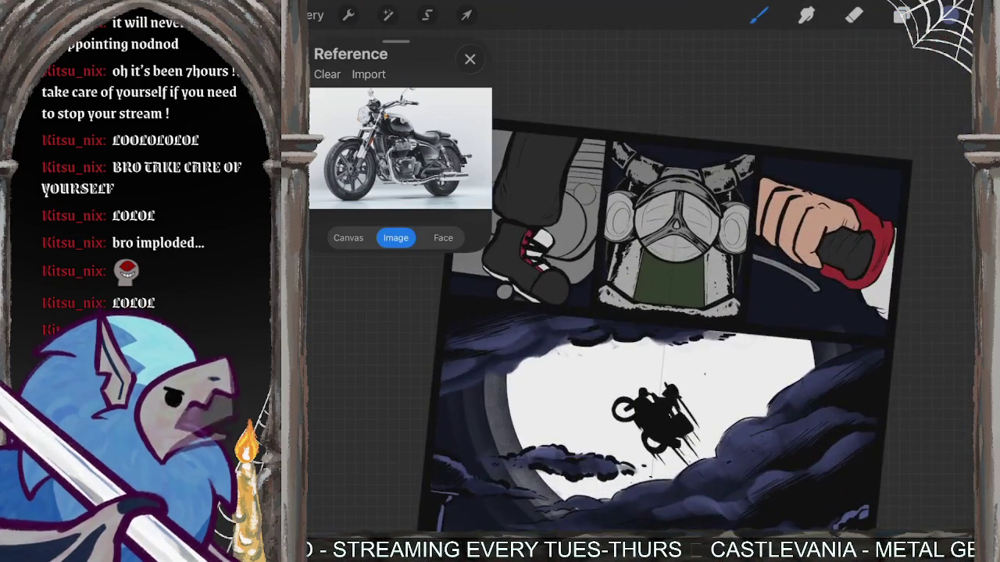
click(902, 15)
click(760, 152)
click(629, 56)
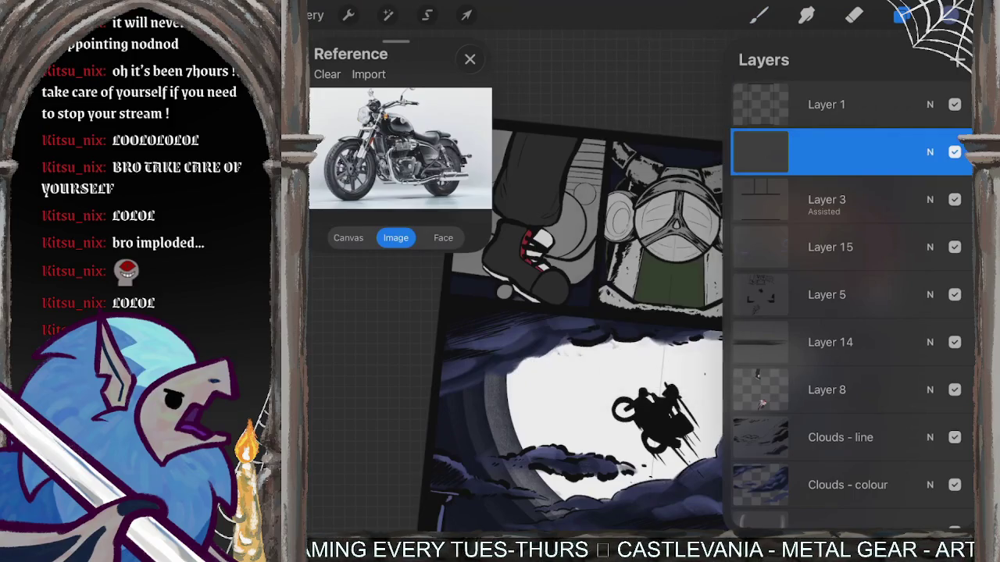
click(826, 152)
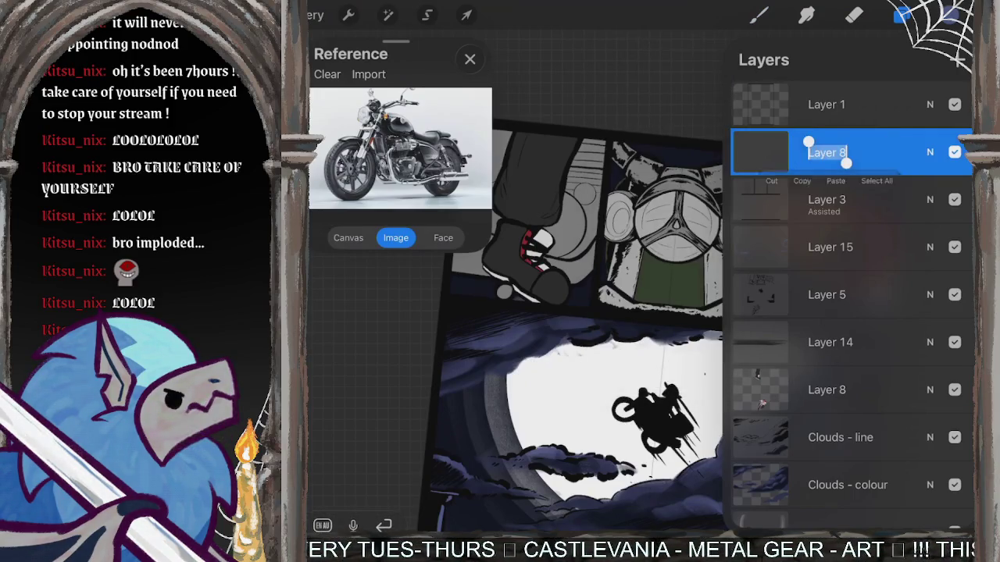
mouse_move(798, 161)
mouse_down()
mouse_move(845, 145)
mouse_move(820, 155)
mouse_move(831, 168)
mouse_move(831, 142)
mouse_move(854, 161)
mouse_move(834, 142)
mouse_move(812, 161)
mouse_move(831, 155)
mouse_move(861, 167)
mouse_move(863, 153)
mouse_up()
Finish handwriting 'Onomatopoeia' as Layer 8's name and confirm it.
drag(870, 156, 890, 172)
drag(890, 159, 908, 163)
drag(917, 156, 929, 166)
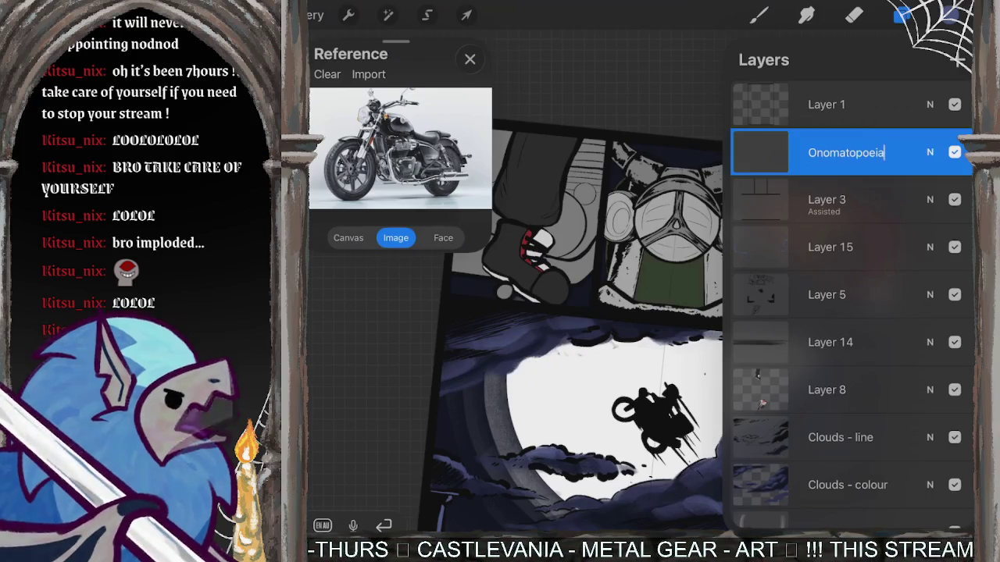
key(Return)
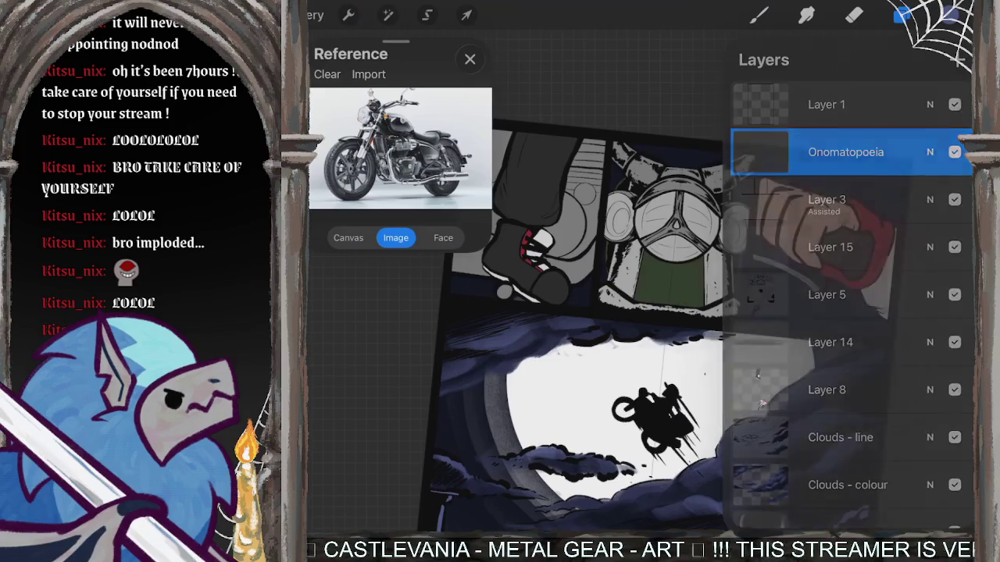
click(758, 16)
scroll(672, 249, up, 3)
scroll(656, 313, up, 2)
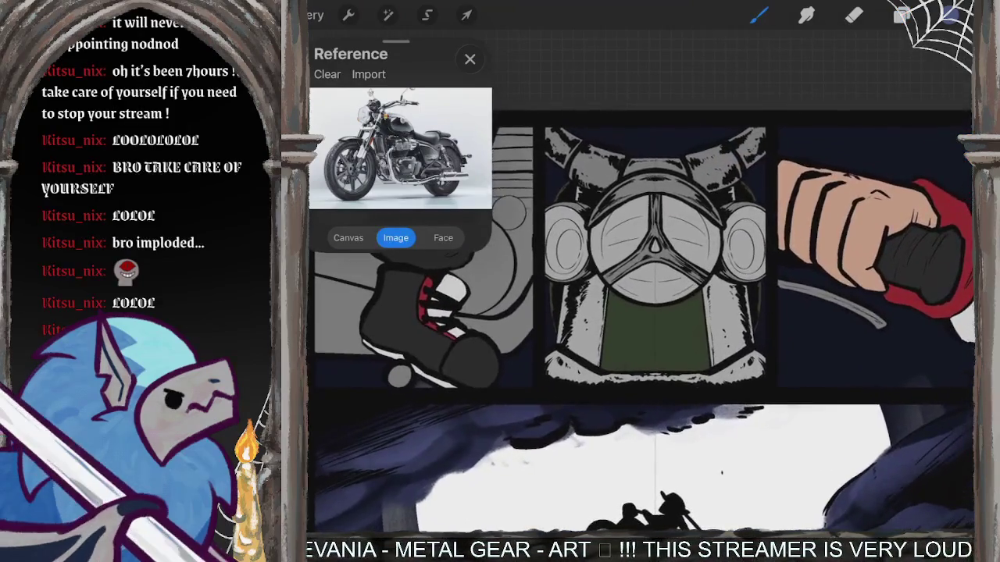
scroll(640, 312, down, 3)
scroll(765, 281, down, 3)
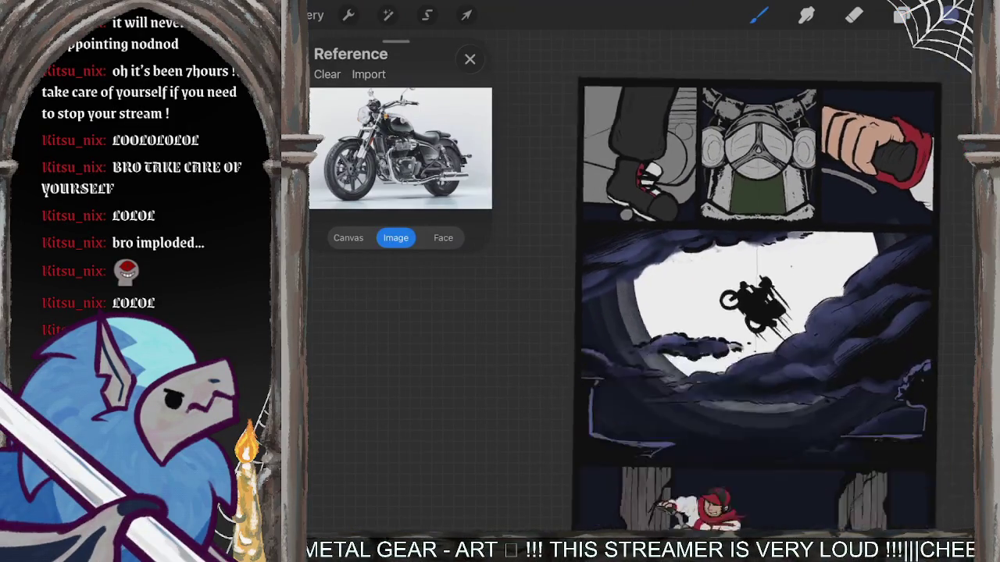
click(903, 16)
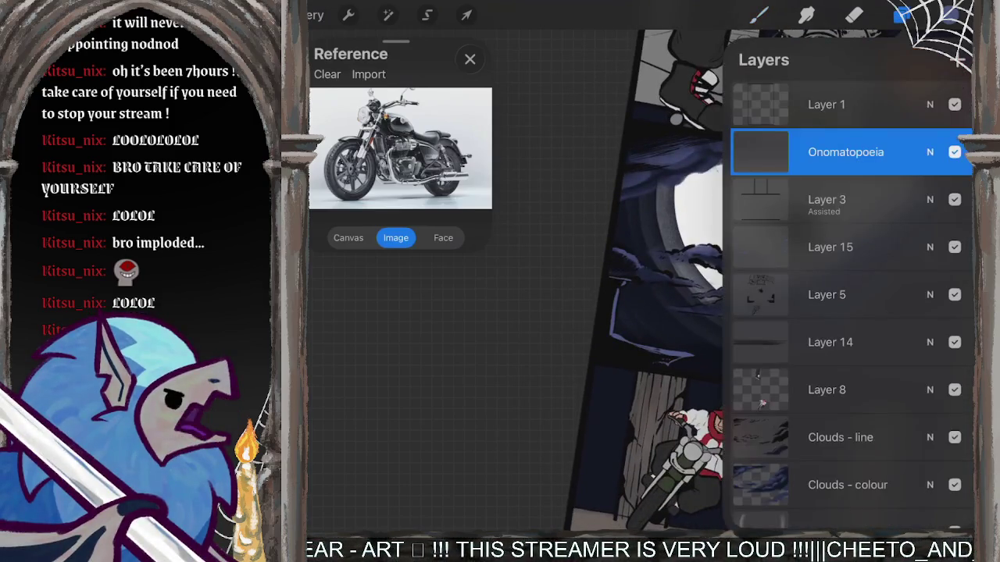
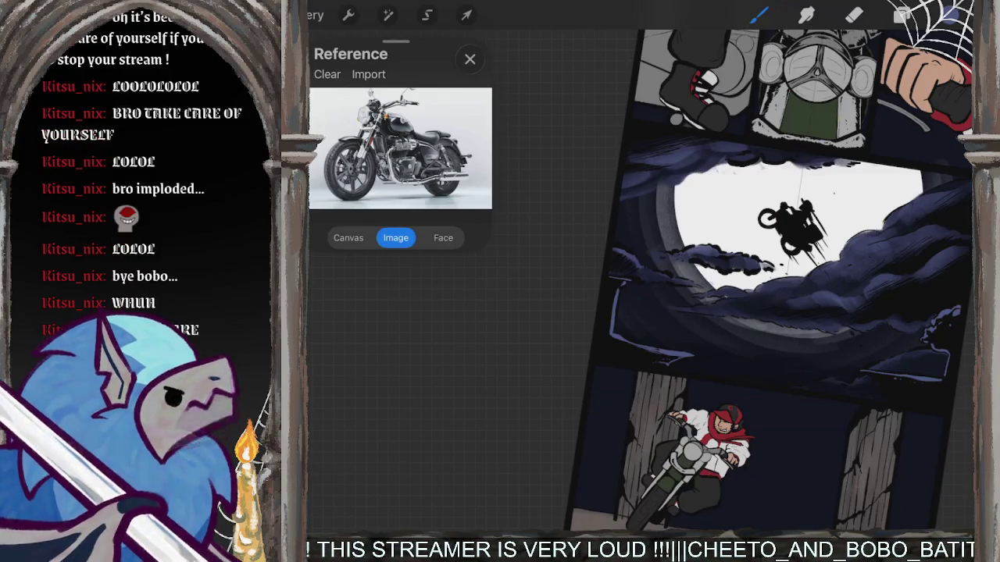
Check the content of Layers 15 and 14 by hiding and re-showing them.
scroll(768, 282, down, 3)
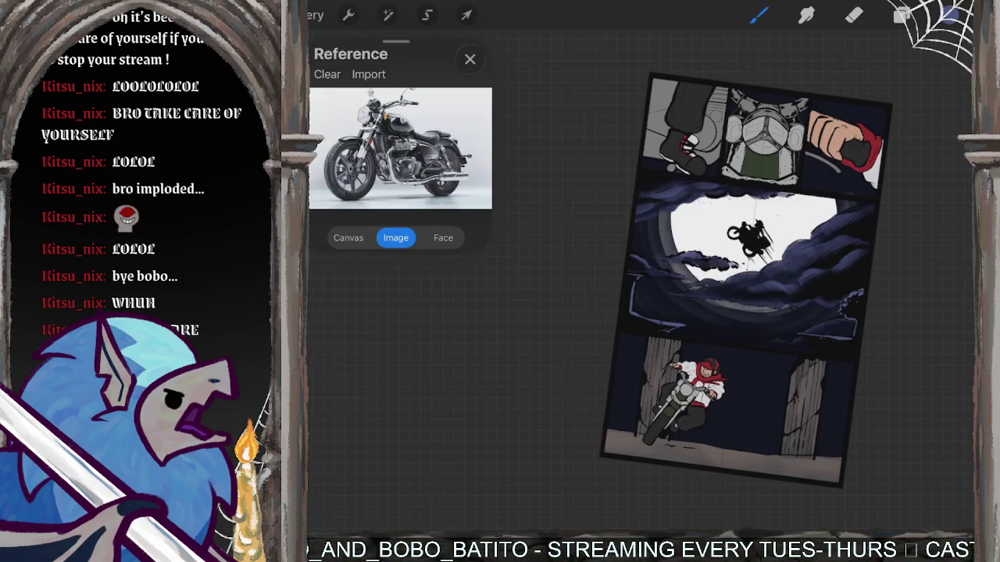
scroll(750, 258, up, 3)
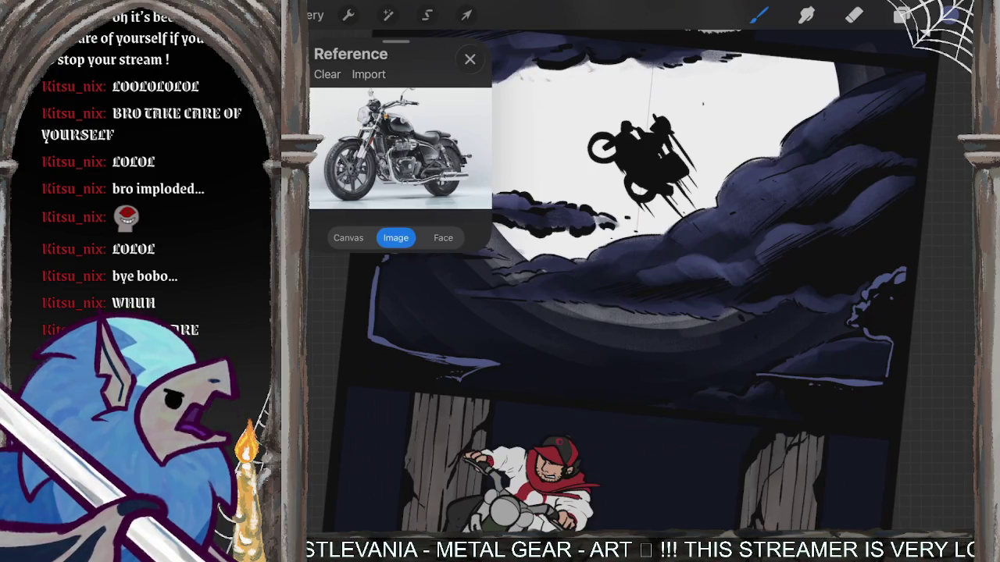
scroll(641, 281, down, 5)
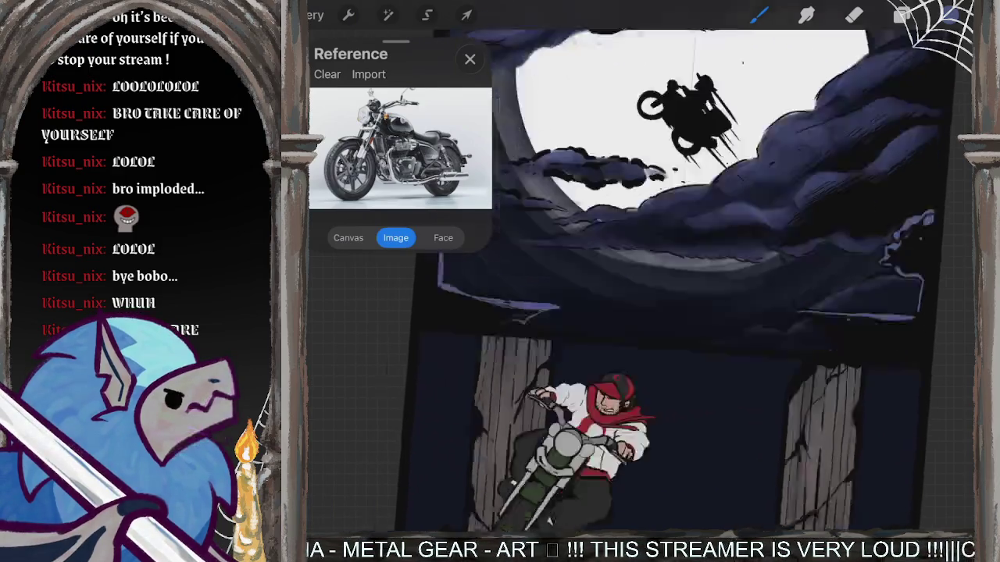
scroll(702, 281, up, 5)
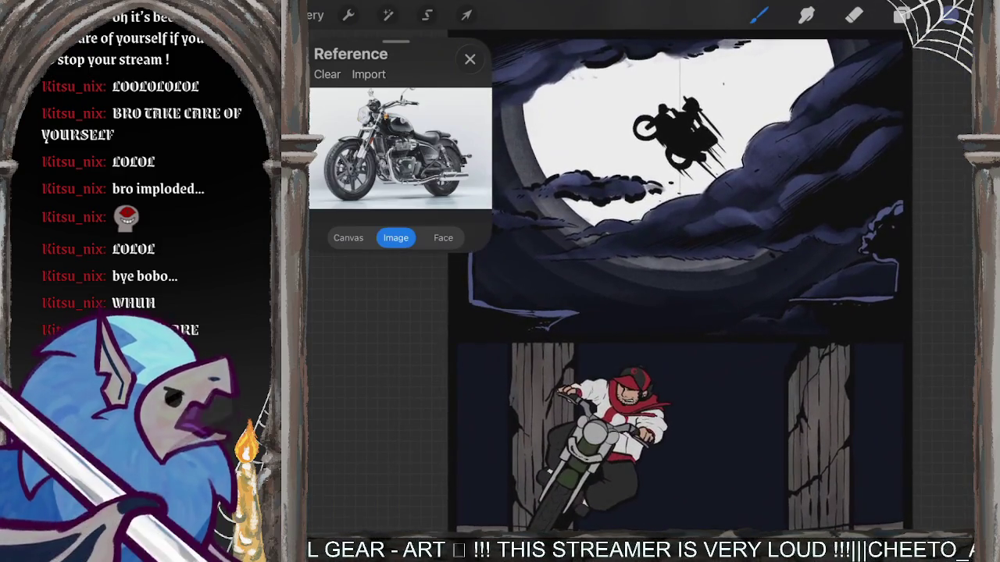
scroll(703, 281, down, 3)
click(902, 16)
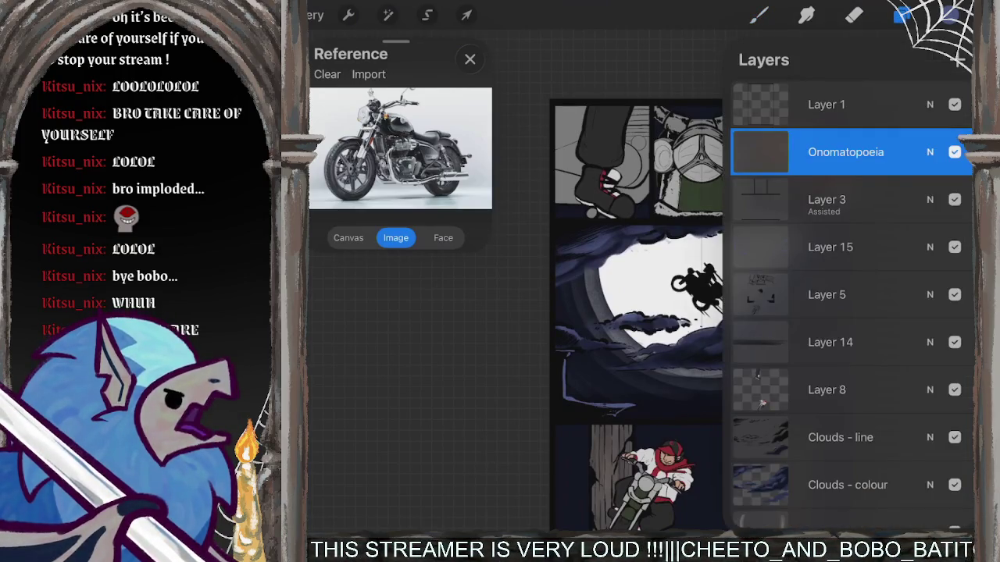
click(954, 247)
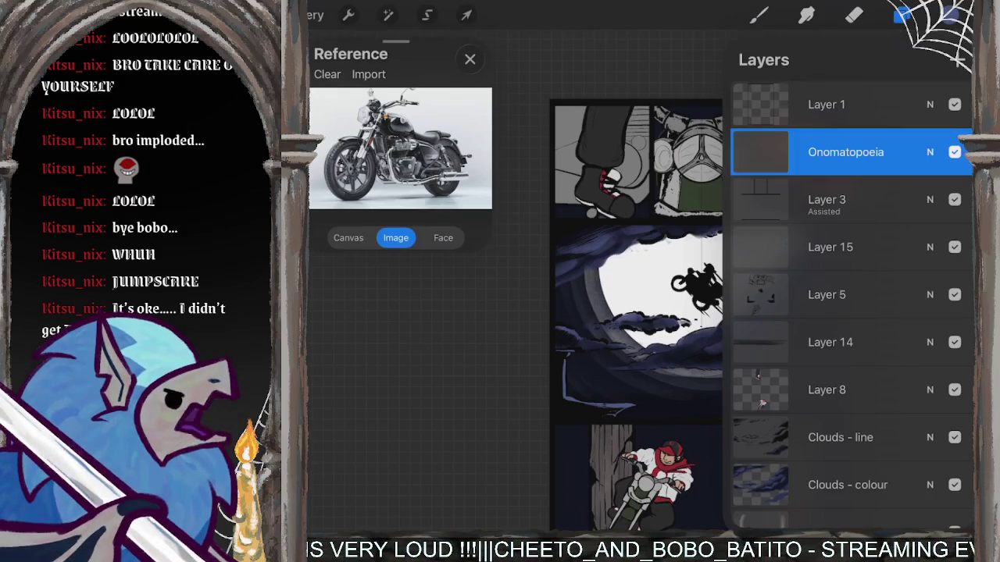
click(954, 342)
click(954, 342)
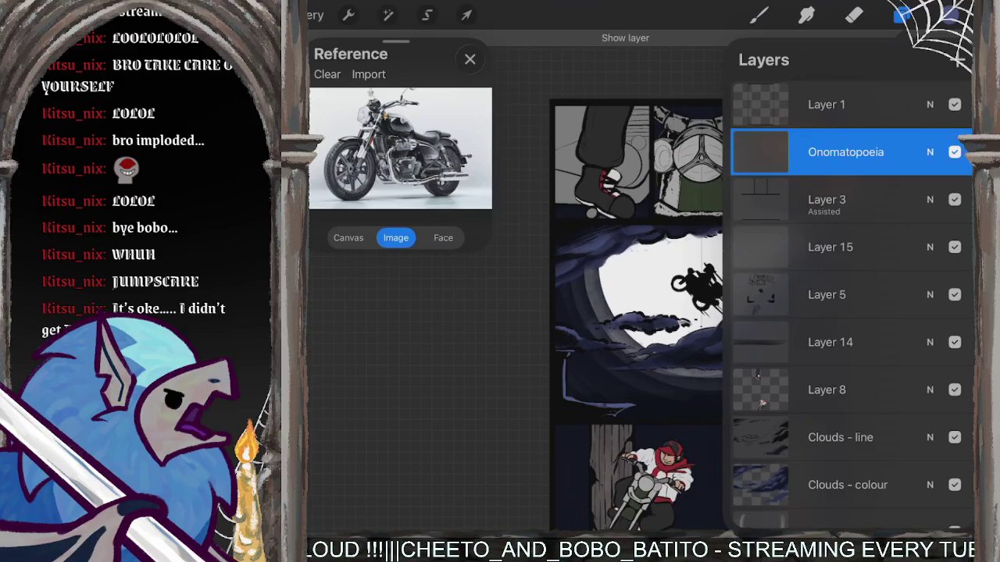
click(830, 342)
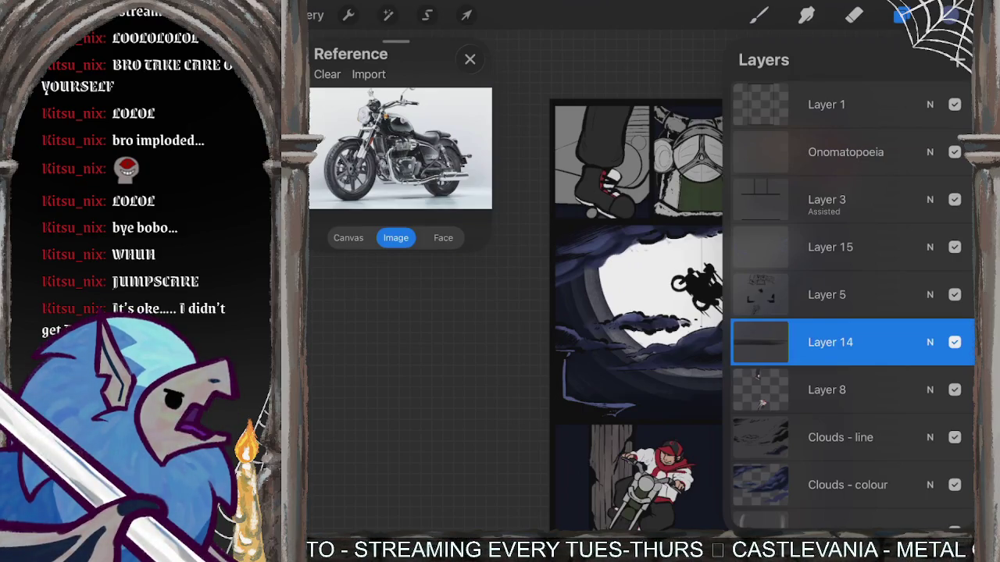
Add a new Layer 16 above Layer 8 and clip it to the layer below.
scroll(851, 312, down, 3)
click(828, 267)
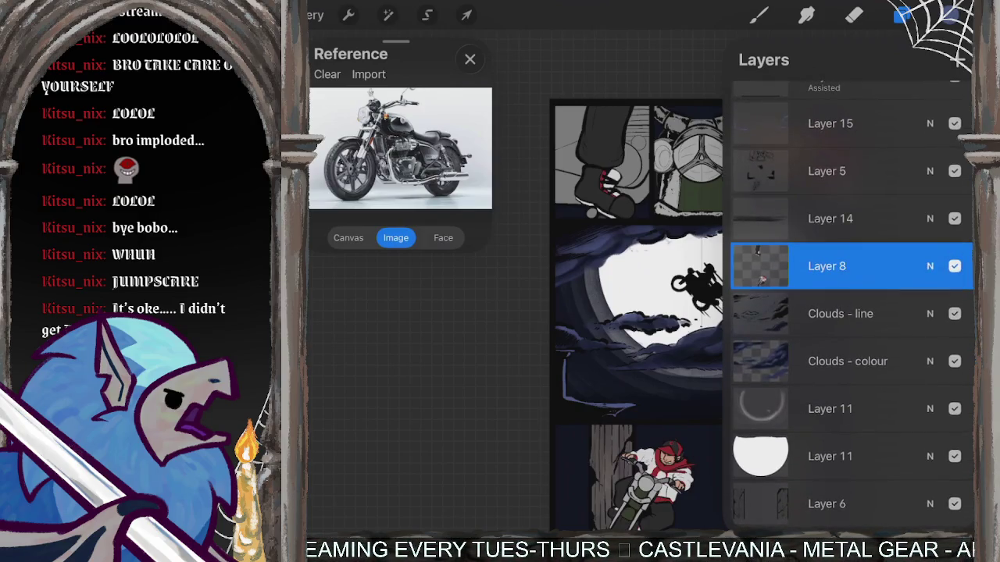
click(956, 59)
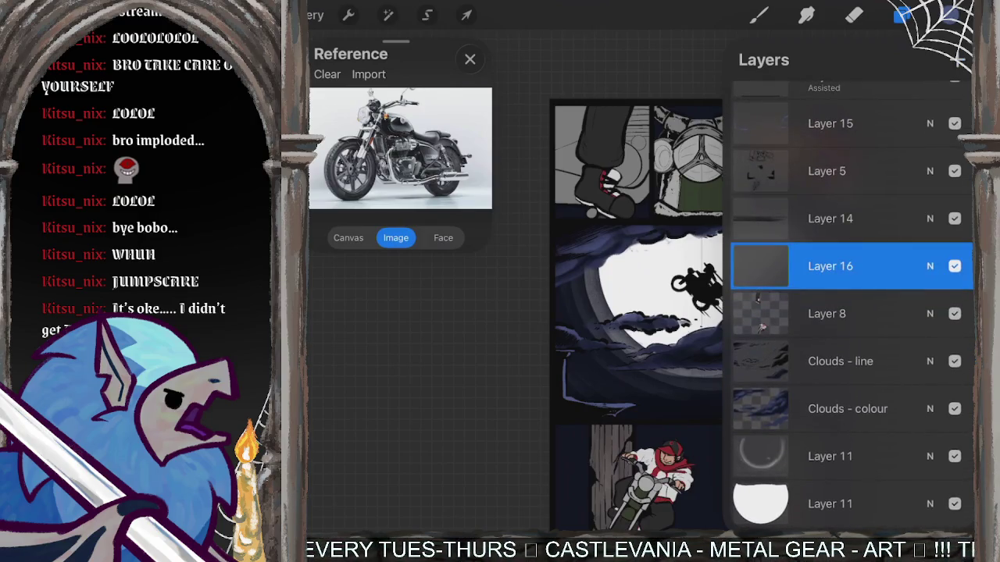
click(760, 267)
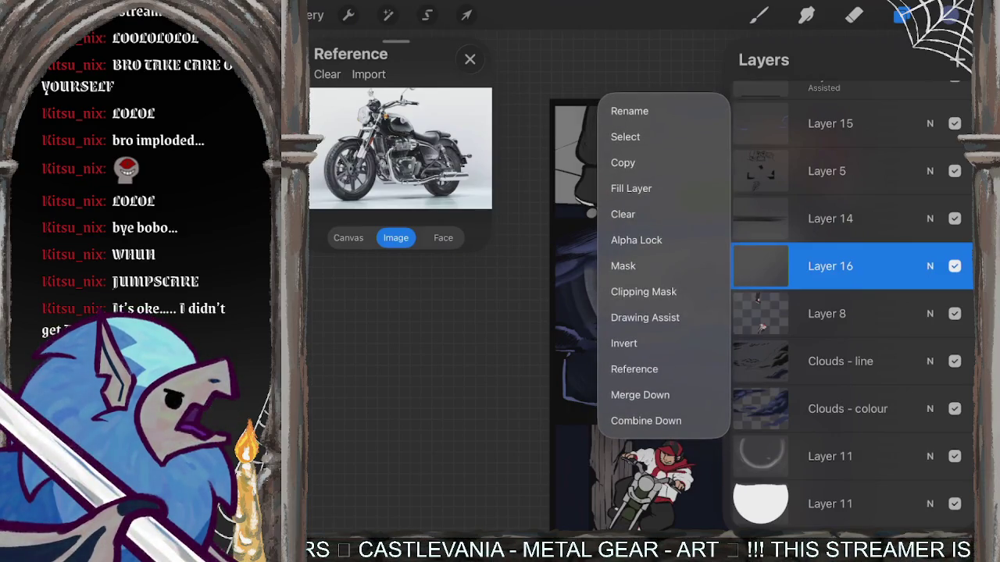
click(643, 291)
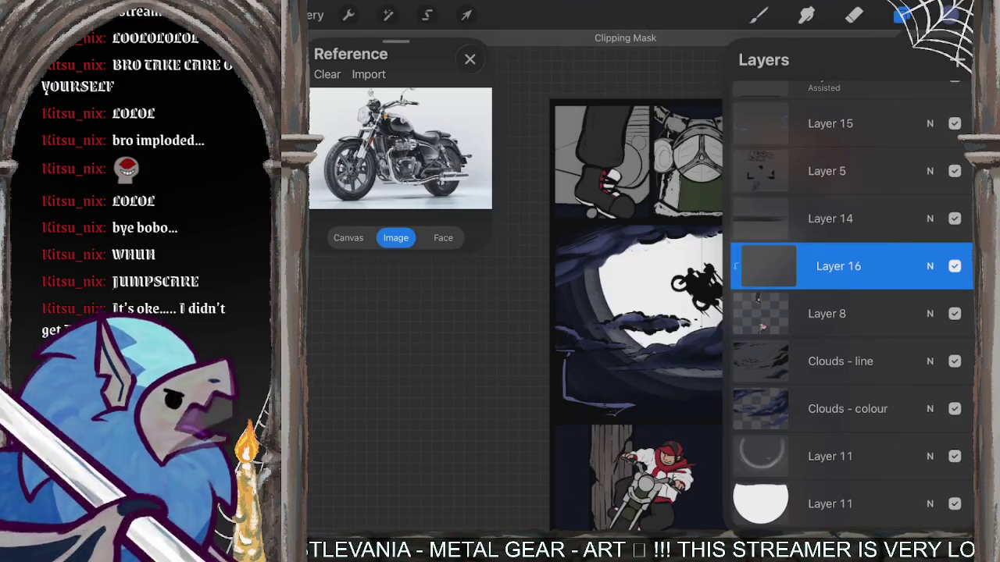
click(758, 15)
click(757, 15)
Hide Layer 8 and toggle Layer 11's moon ring to check their contents.
click(901, 15)
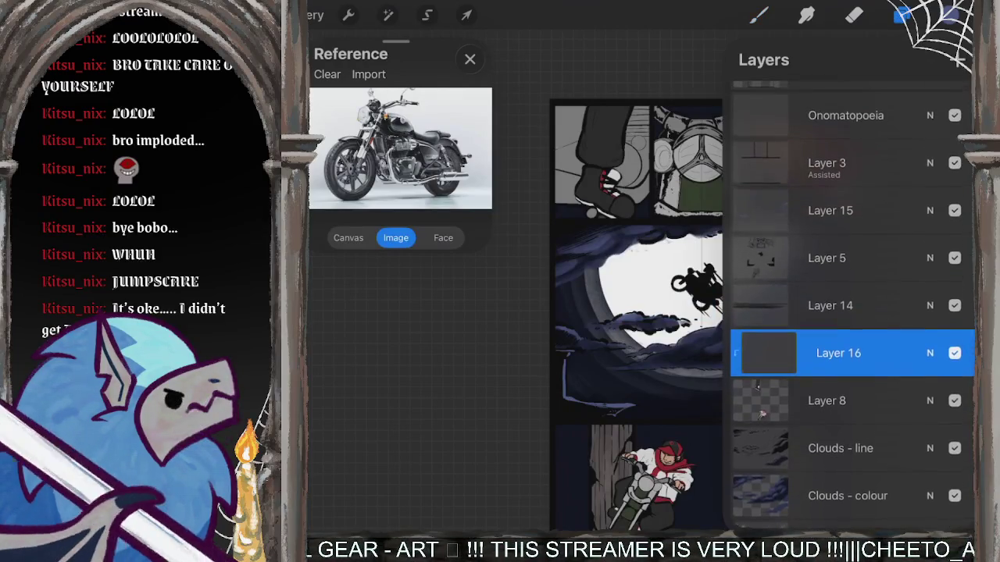
click(954, 405)
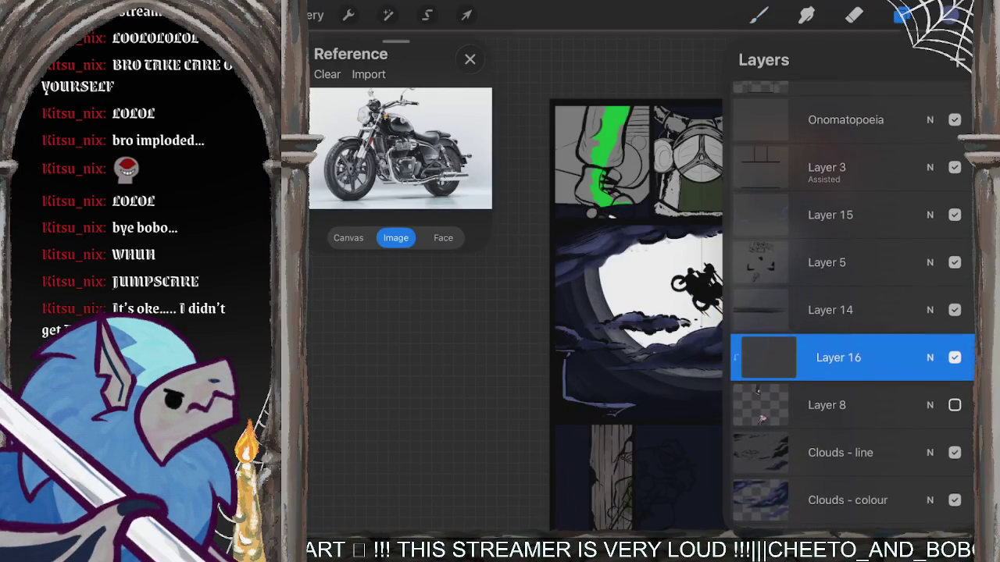
scroll(851, 312, down, 2)
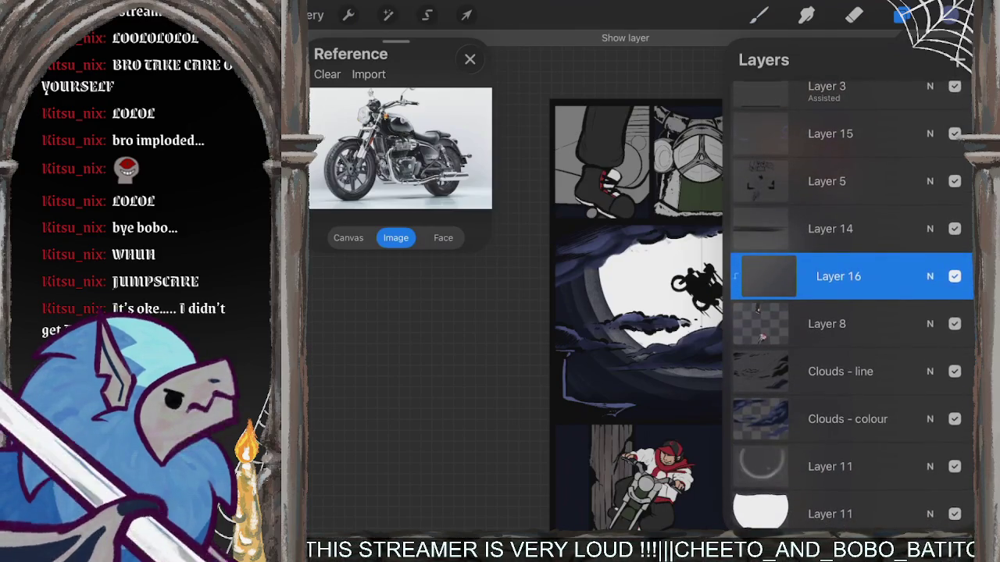
click(954, 466)
scroll(851, 312, up, 1)
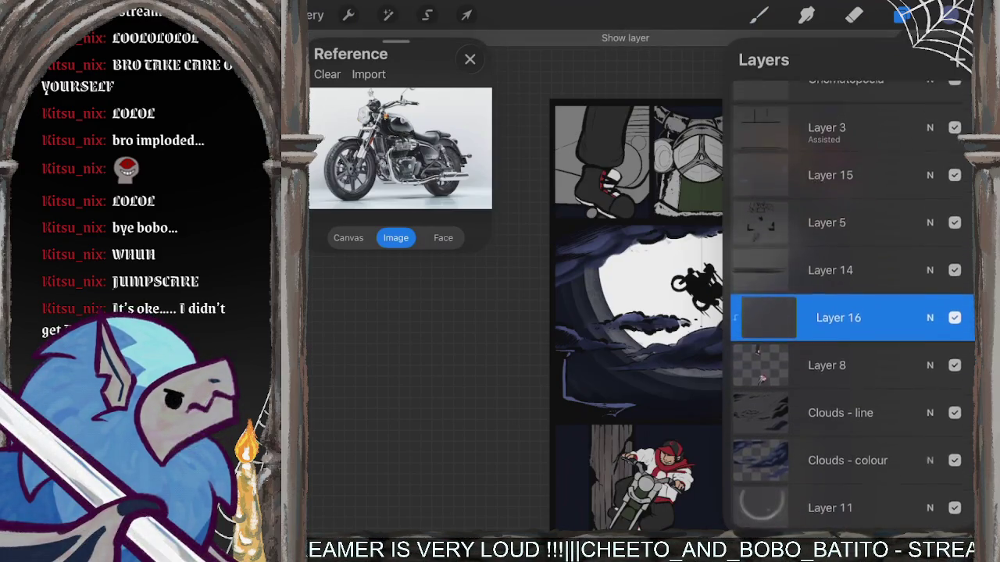
scroll(851, 312, up, 2)
scroll(851, 312, down, 5)
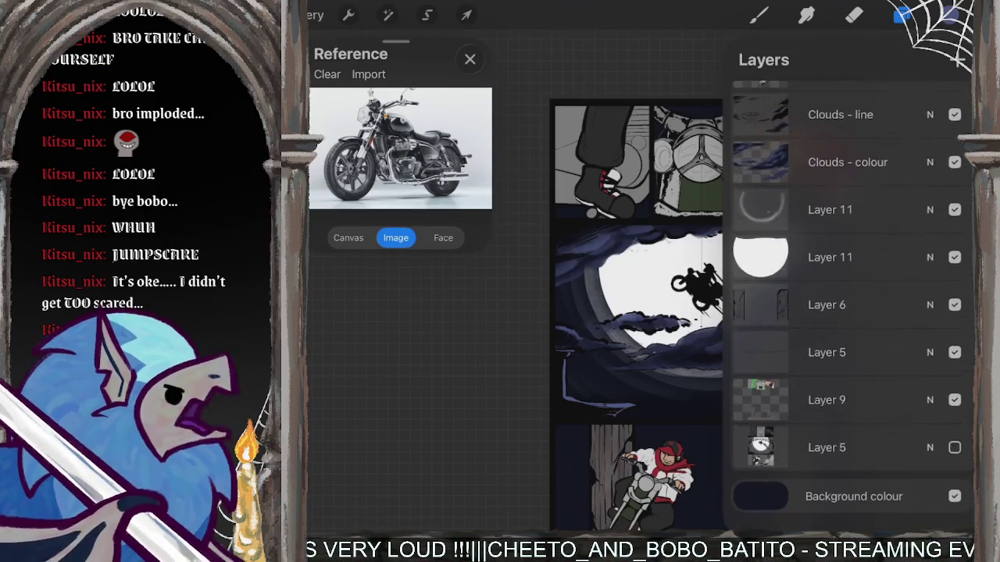
scroll(851, 312, up, 1)
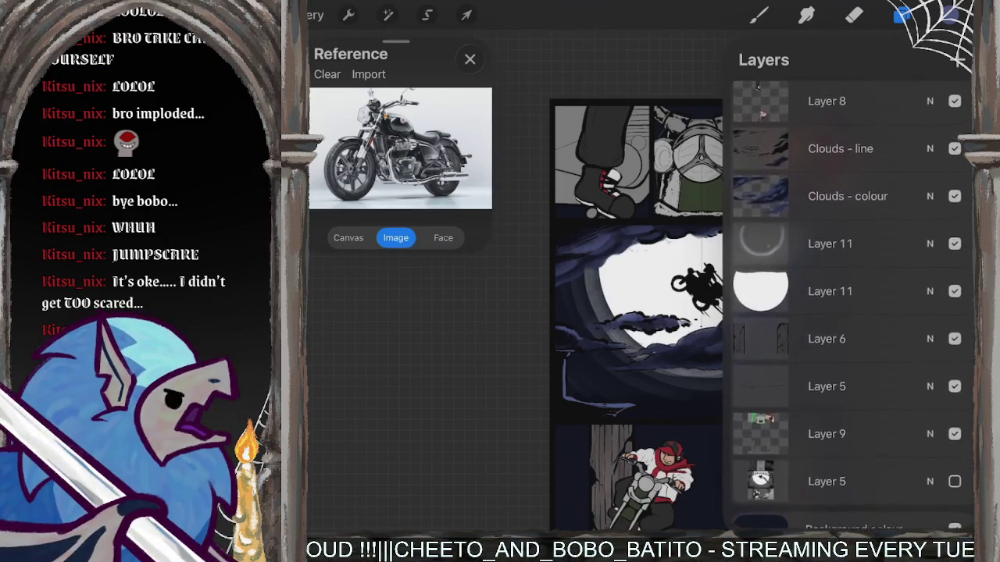
Drag Layer 16 down the stack to sit just above Layer 9.
click(958, 59)
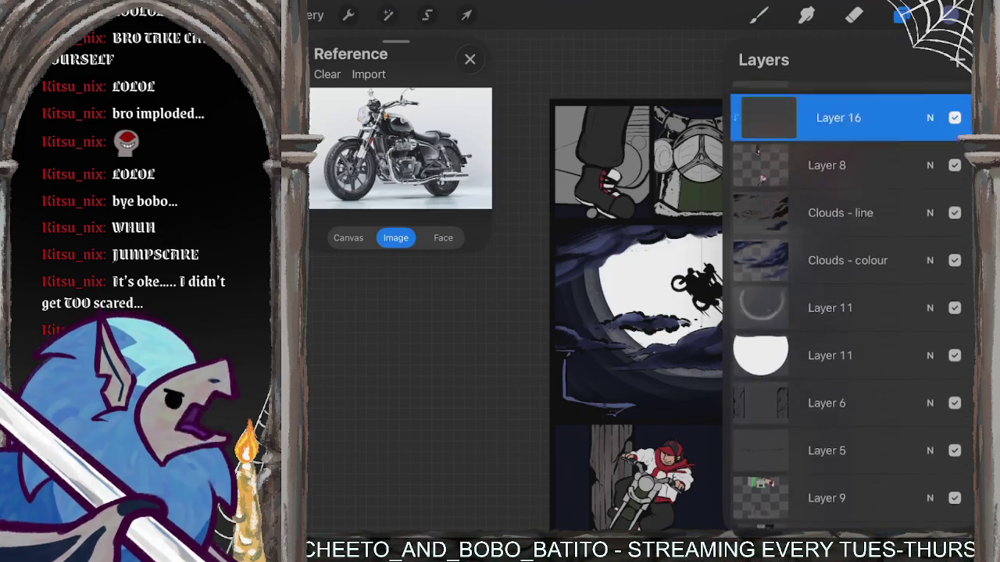
scroll(851, 312, up, 2)
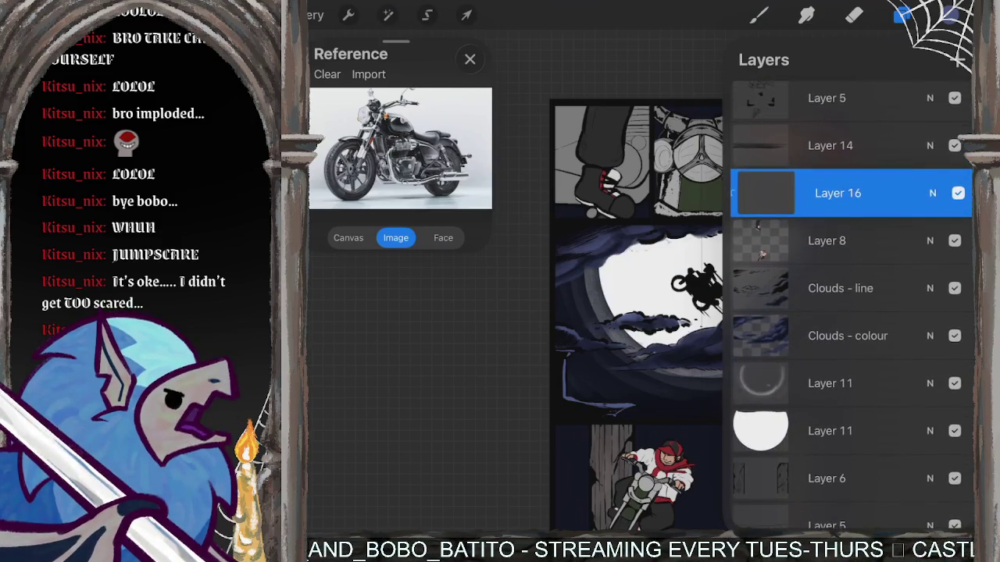
mouse_move(843, 193)
mouse_down()
mouse_move(832, 515)
mouse_move(850, 395)
mouse_up()
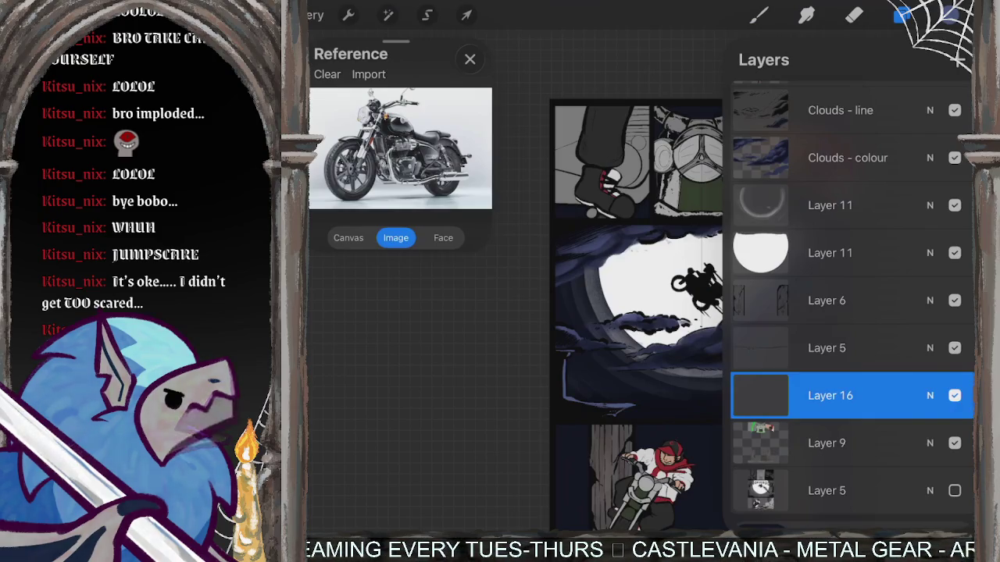
click(948, 16)
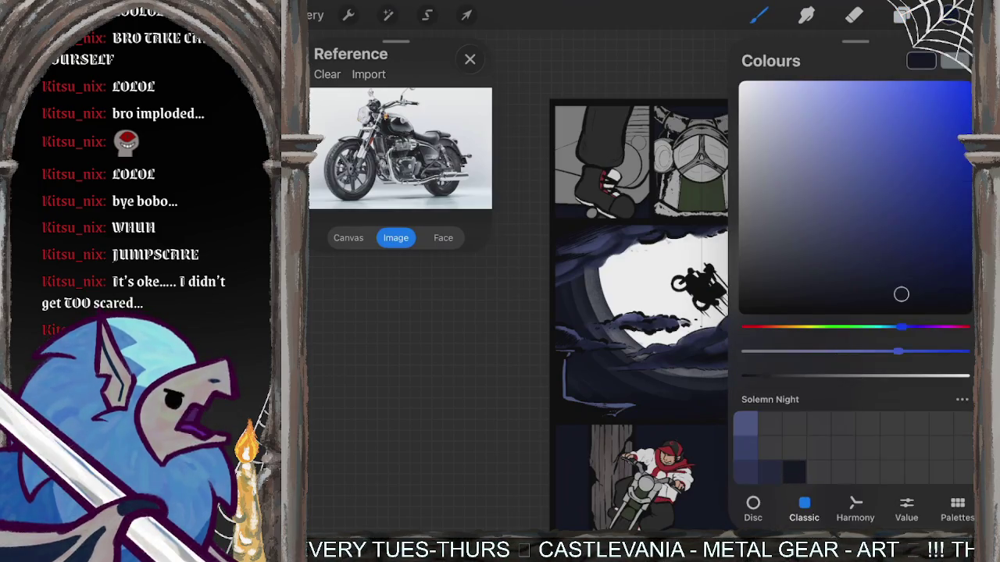
Flood Layer 16 with dark navy over the top panels and set its blend to Multiply.
drag(949, 16, 820, 367)
click(703, 156)
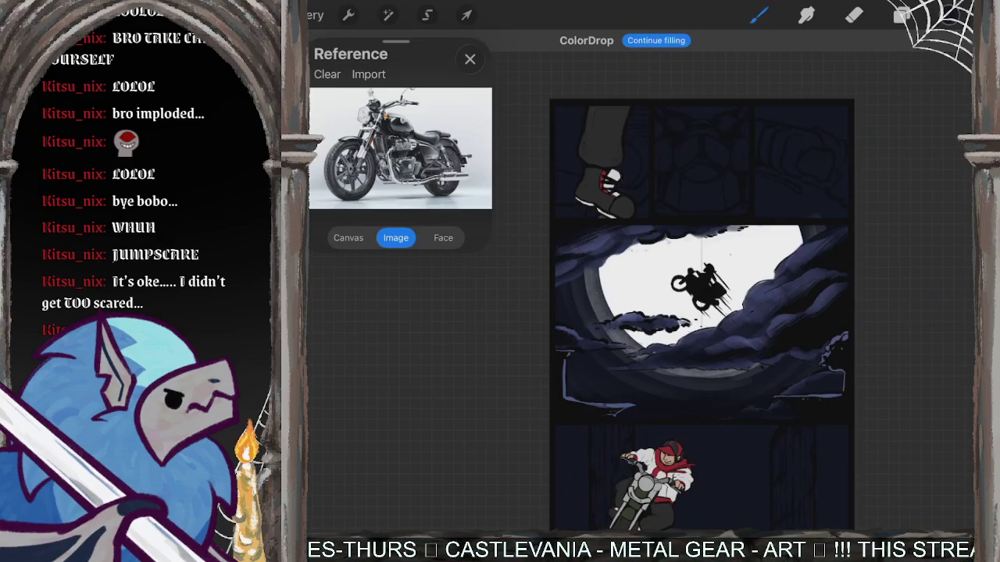
click(901, 16)
click(929, 368)
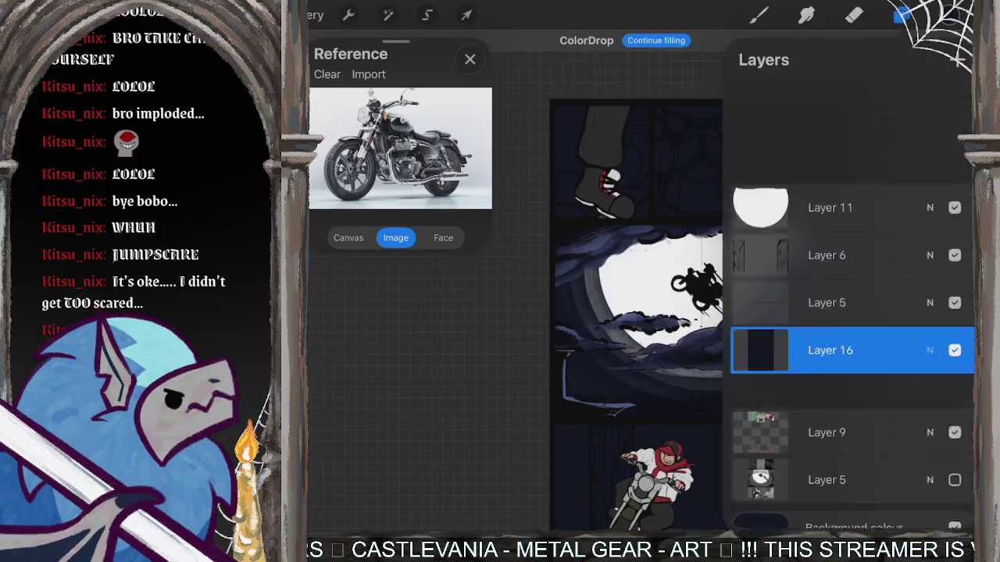
drag(765, 356, 766, 409)
click(929, 204)
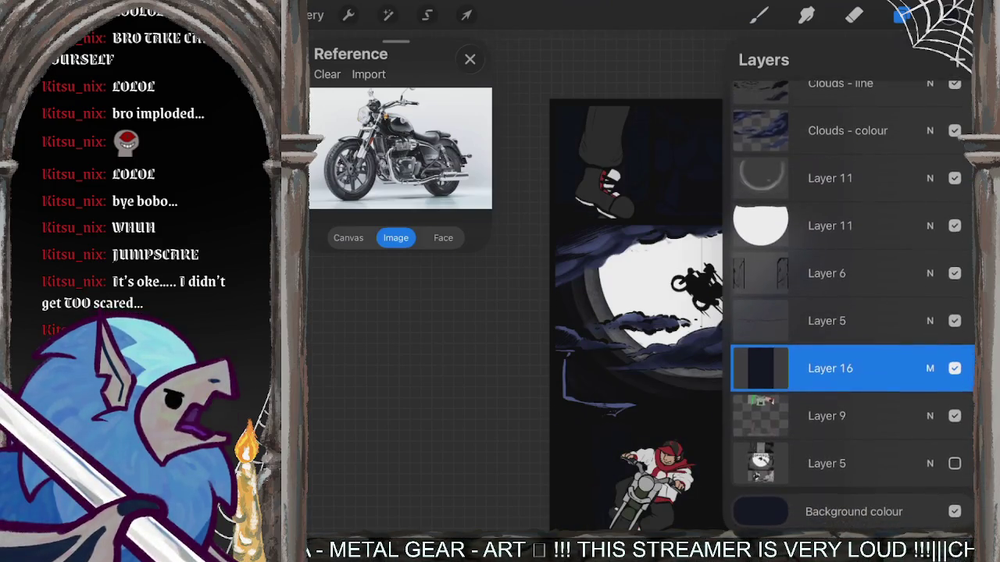
click(830, 368)
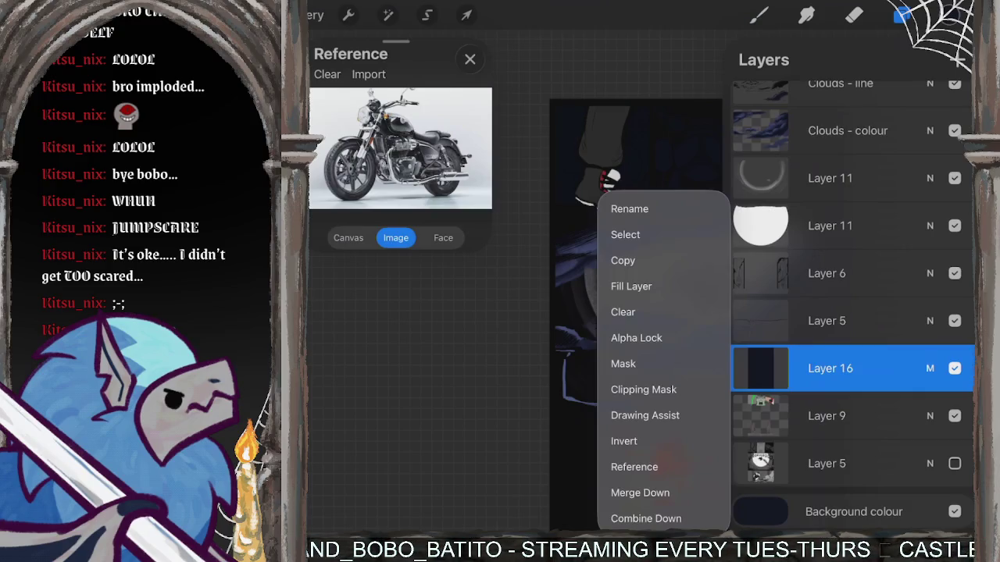
Switch Layer 16 to the Shade blend mode at 78% opacity and return to drawing.
click(643, 389)
click(929, 368)
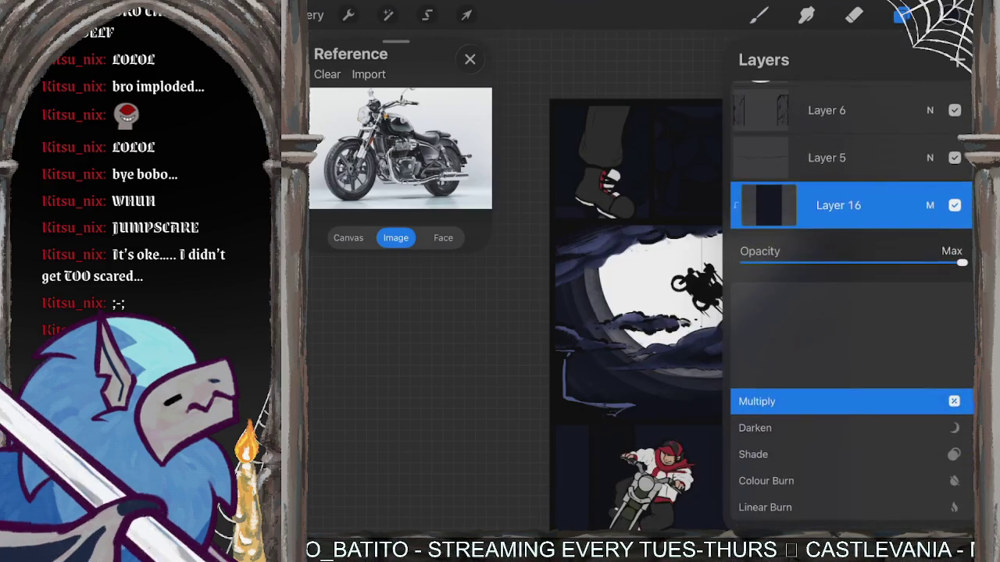
scroll(849, 453, down, 2)
scroll(850, 453, up, 2)
mouse_move(962, 262)
mouse_down()
mouse_move(851, 262)
mouse_move(914, 262)
mouse_up()
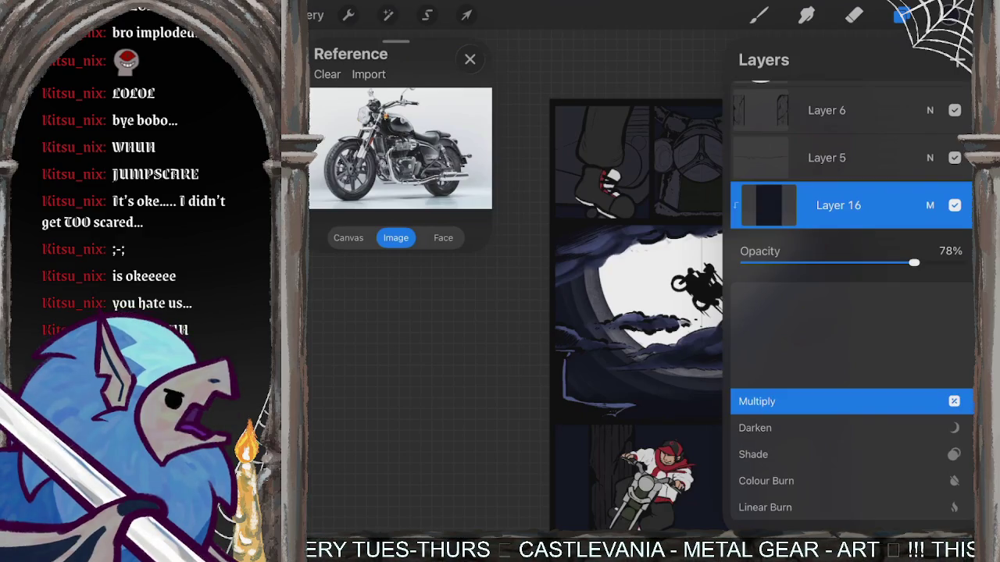
scroll(849, 453, down, 1)
scroll(850, 453, down, 1)
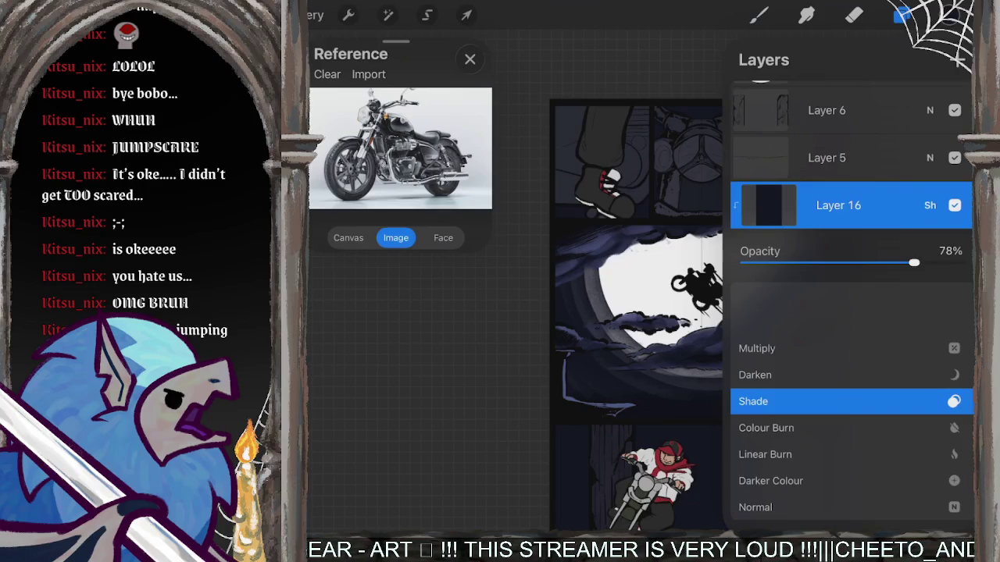
click(929, 205)
click(757, 15)
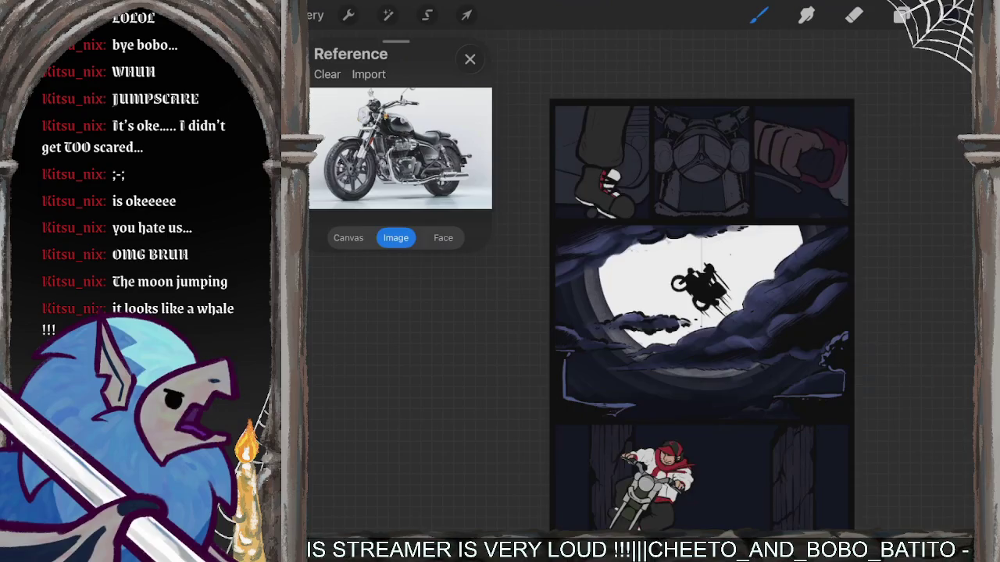
Zoom in on the motorcycle and back out, then show the upper layers in the layer list.
scroll(702, 312, up, 5)
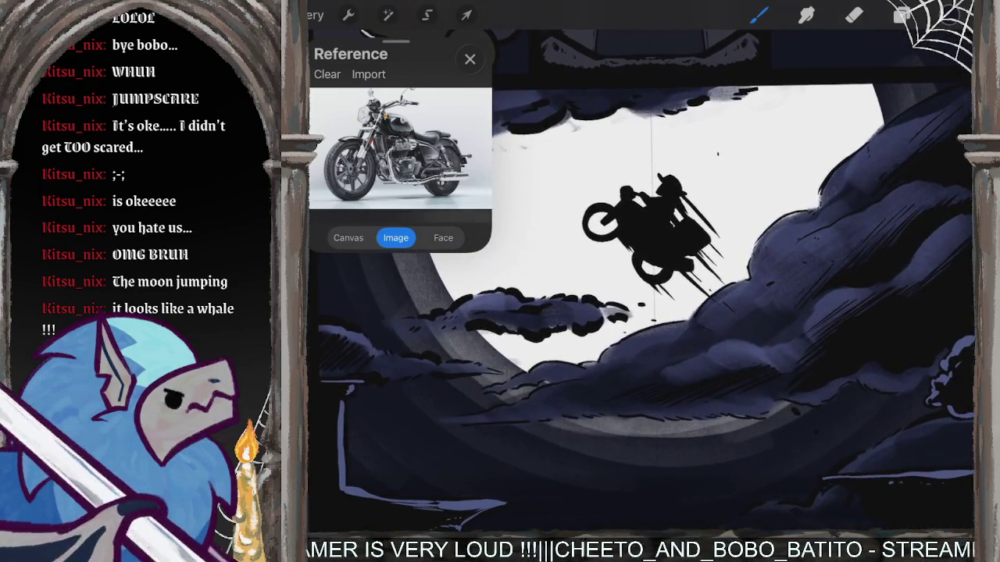
scroll(703, 313, up, 1)
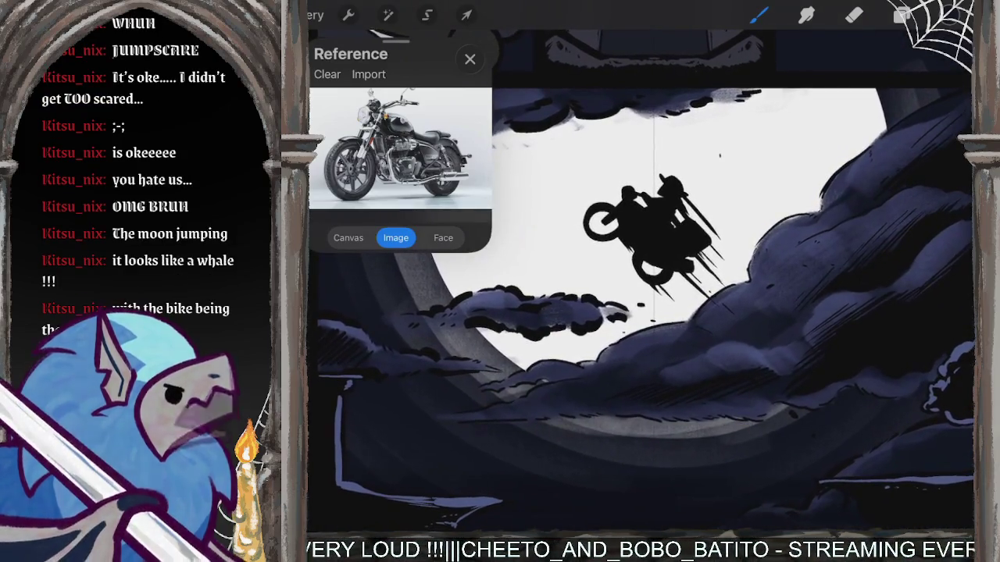
scroll(663, 258, up, 2)
scroll(664, 258, up, 3)
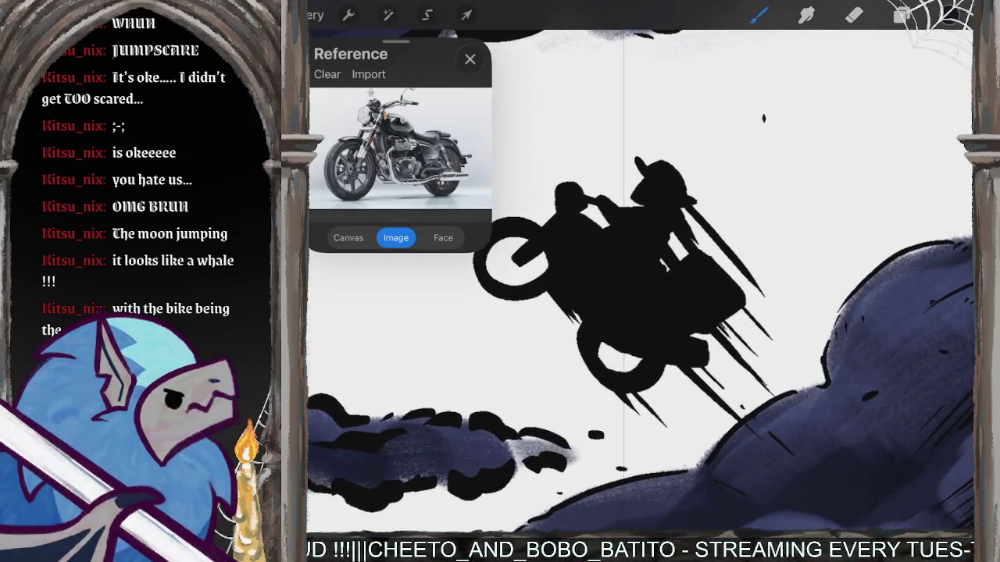
scroll(641, 281, down, 3)
scroll(640, 281, down, 1)
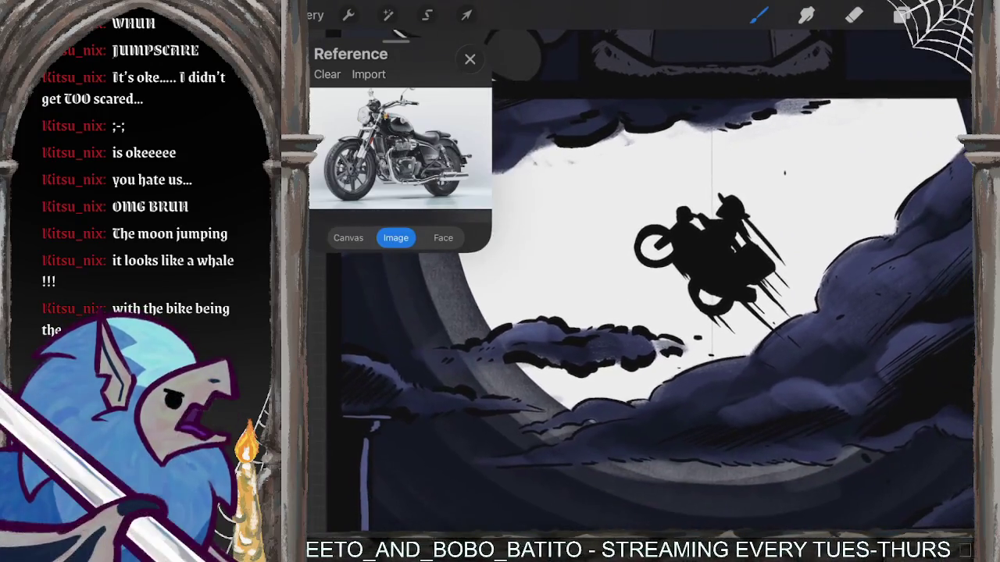
scroll(641, 281, down, 2)
scroll(663, 281, down, 1)
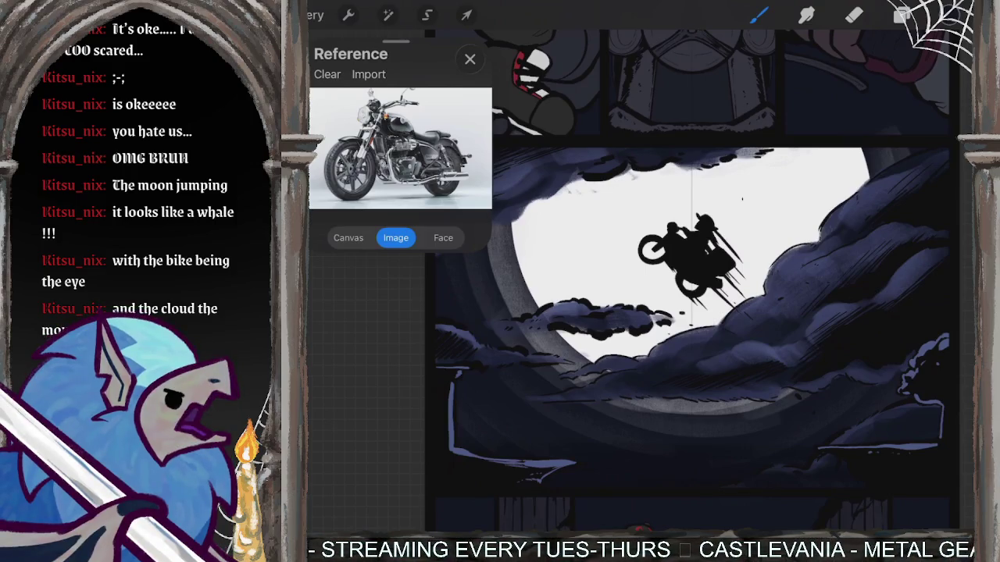
scroll(687, 281, left, 5)
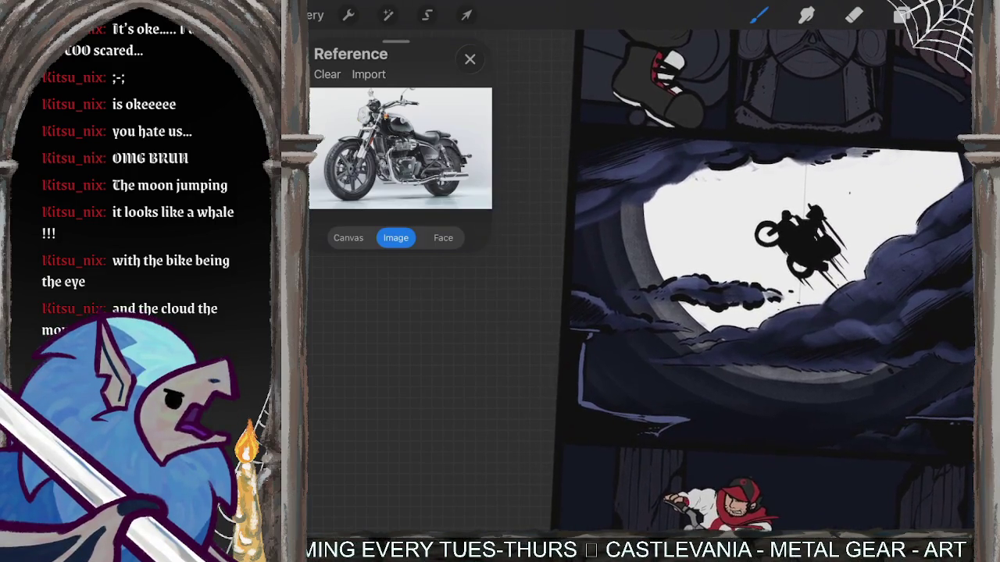
scroll(757, 257, up, 1)
scroll(770, 257, down, 1)
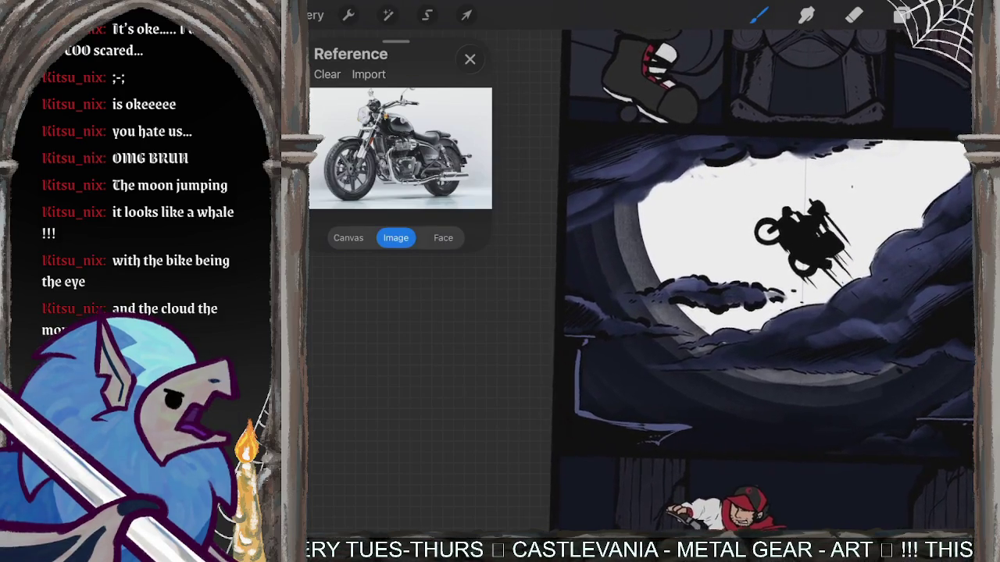
click(901, 15)
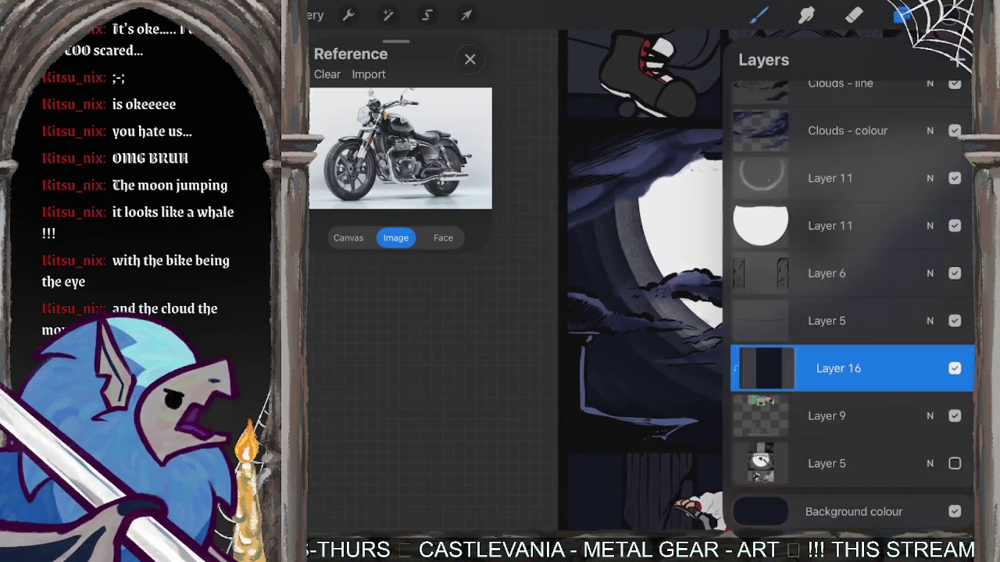
scroll(851, 304, up, 3)
scroll(852, 304, up, 5)
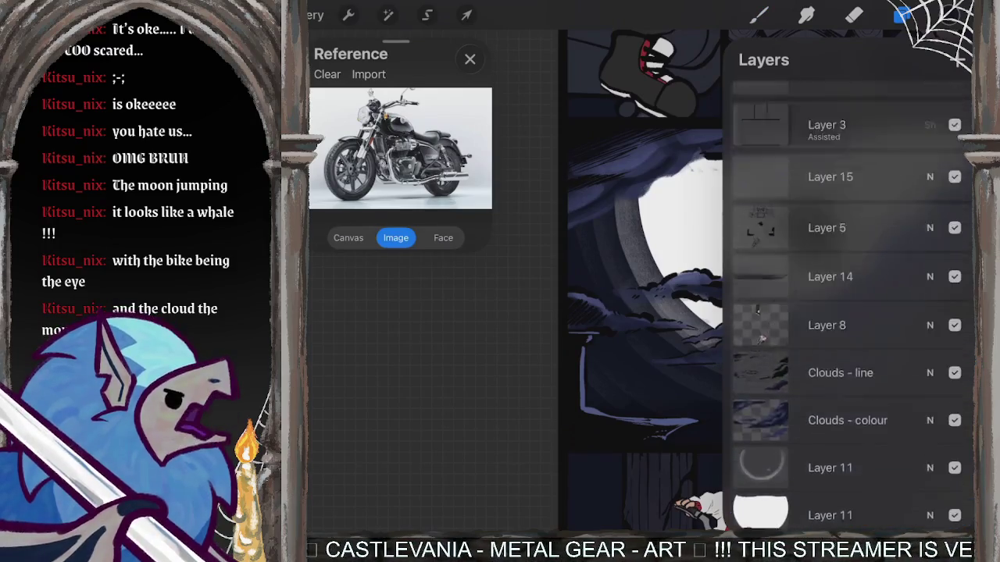
Select the Onomatopoeia layer and pick a saturated blue for sketching.
scroll(851, 304, up, 3)
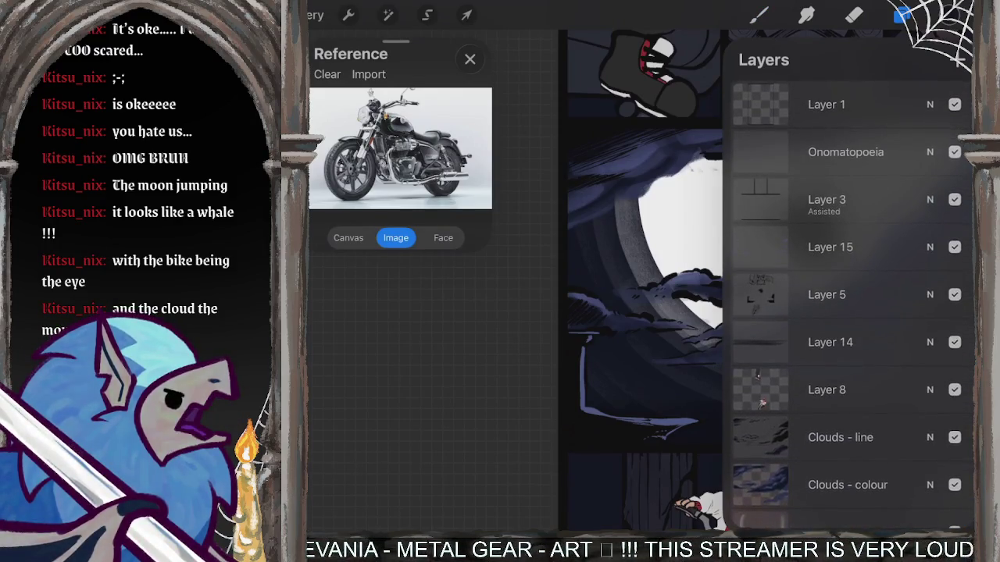
click(844, 151)
click(902, 14)
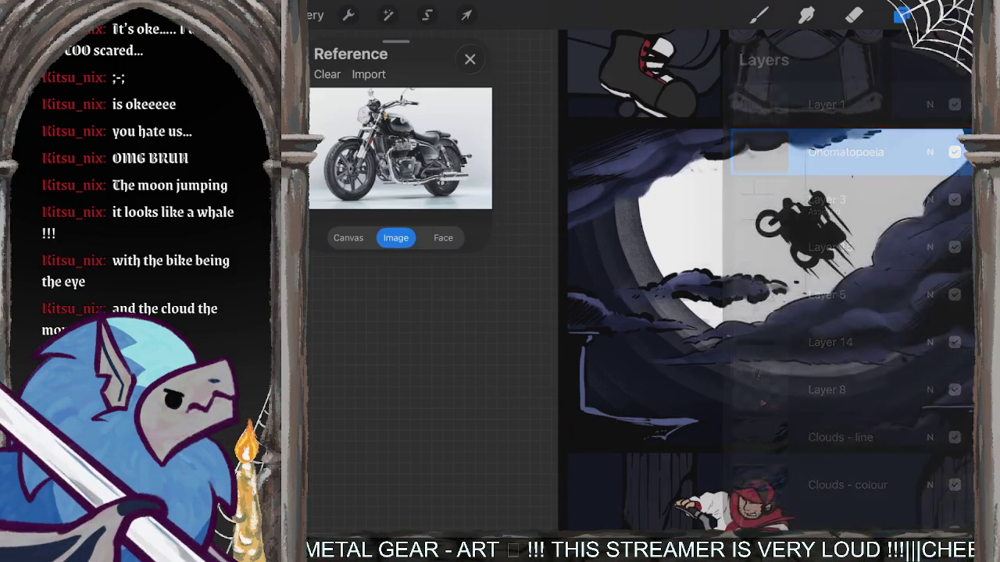
click(948, 14)
click(941, 124)
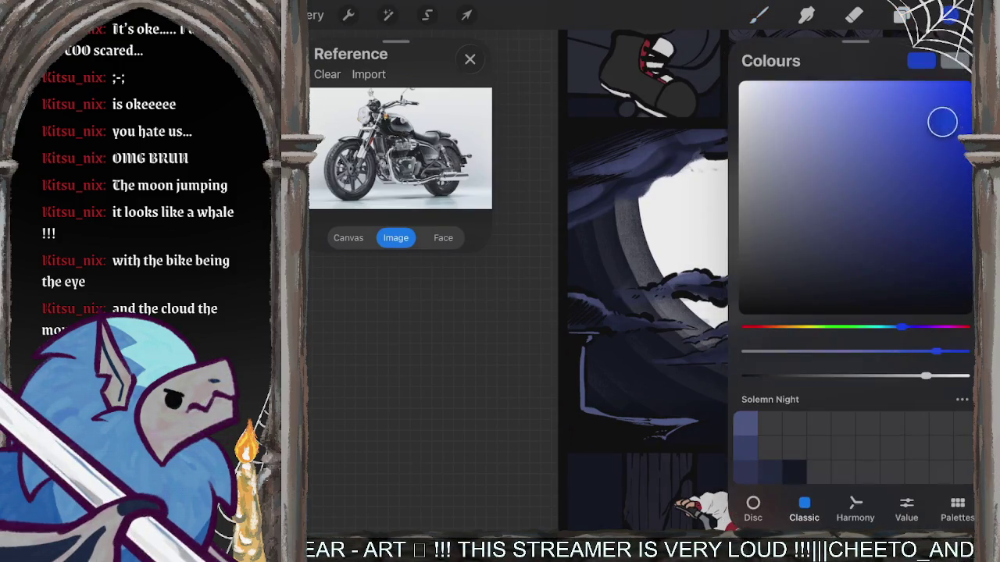
click(947, 15)
Sketch rough blue whale lines around the moon, motorcycle and clouds.
mouse_move(635, 191)
mouse_down()
mouse_move(602, 228)
mouse_move(639, 278)
mouse_up()
mouse_move(611, 234)
mouse_down()
mouse_move(706, 353)
mouse_move(785, 367)
mouse_up()
mouse_move(764, 226)
mouse_down()
mouse_move(811, 192)
mouse_move(839, 230)
mouse_up()
mouse_move(808, 198)
mouse_down()
mouse_move(759, 228)
mouse_move(812, 260)
mouse_move(839, 239)
mouse_up()
mouse_move(743, 367)
mouse_down()
mouse_move(807, 379)
mouse_move(862, 361)
mouse_up()
drag(656, 283, 769, 294)
mouse_move(687, 285)
mouse_down()
mouse_move(696, 315)
mouse_move(759, 361)
mouse_up()
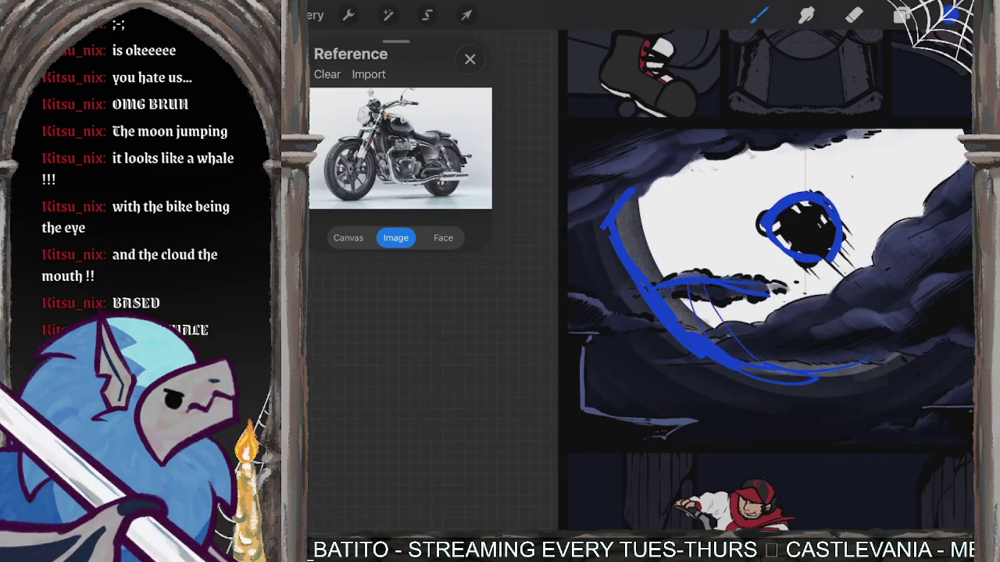
drag(781, 289, 828, 323)
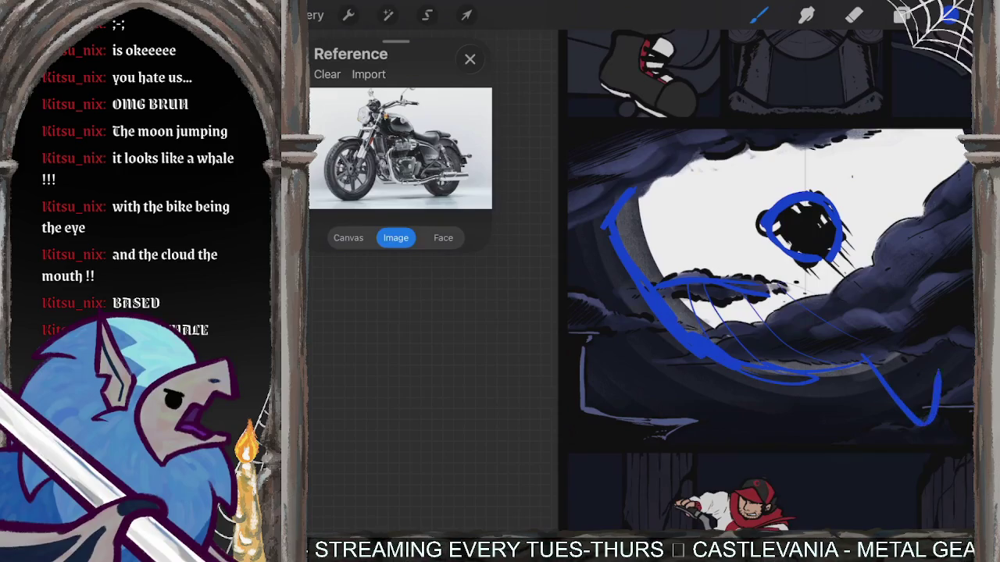
Undo the last blue stroke and clear the whole blue sketch from the layer.
key(ctrl+z)
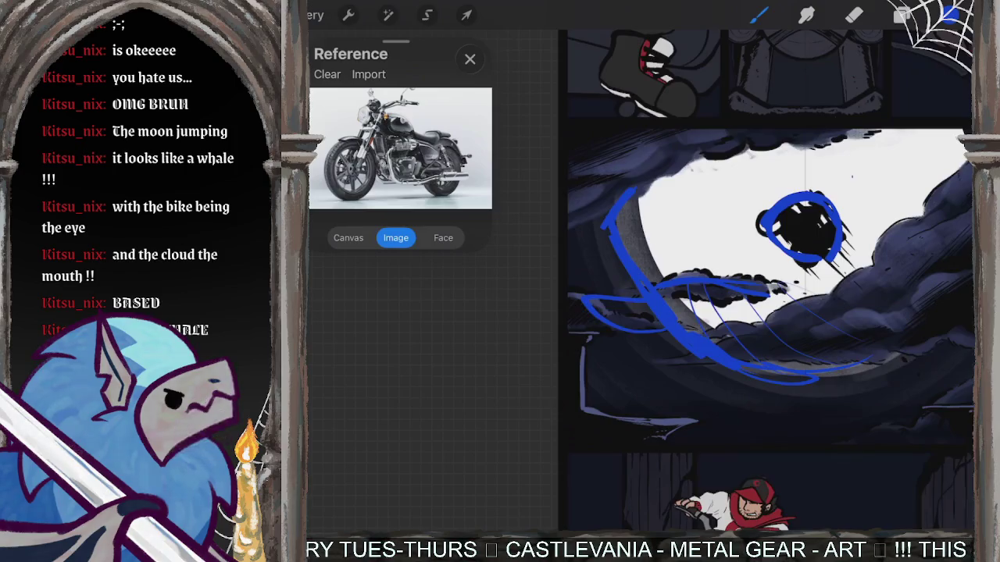
scroll(769, 282, down, 3)
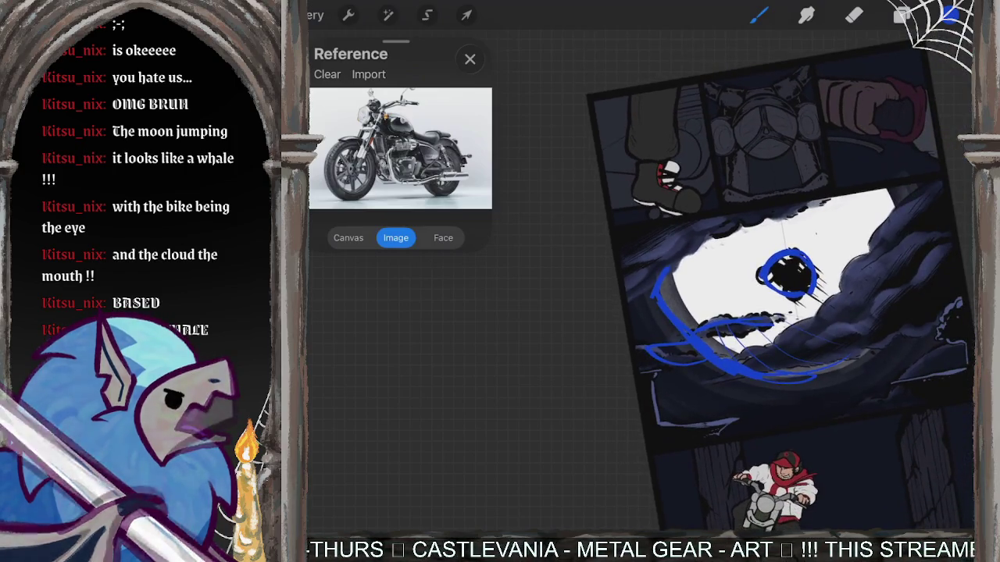
scroll(742, 281, up, 3)
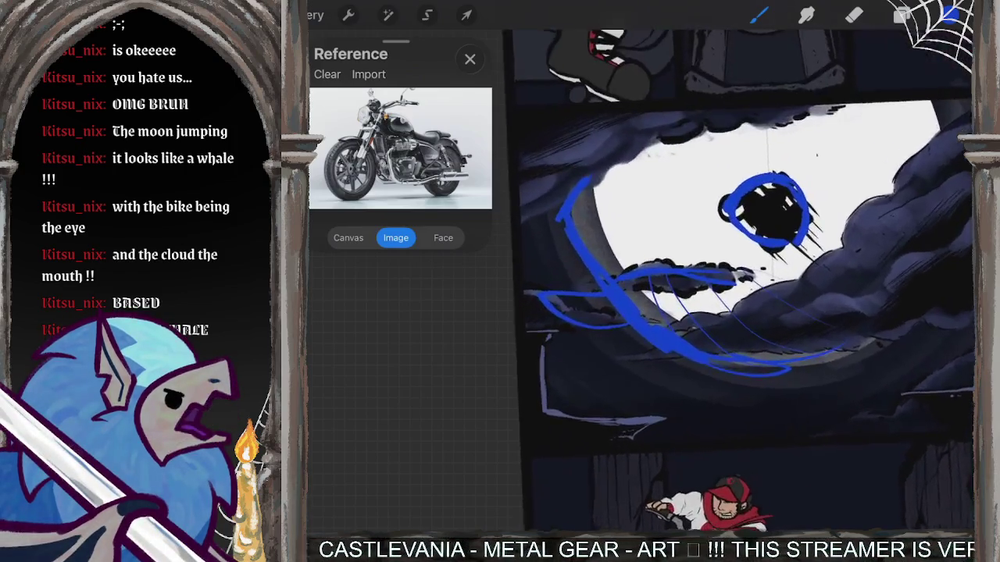
key(BackSpace)
click(901, 15)
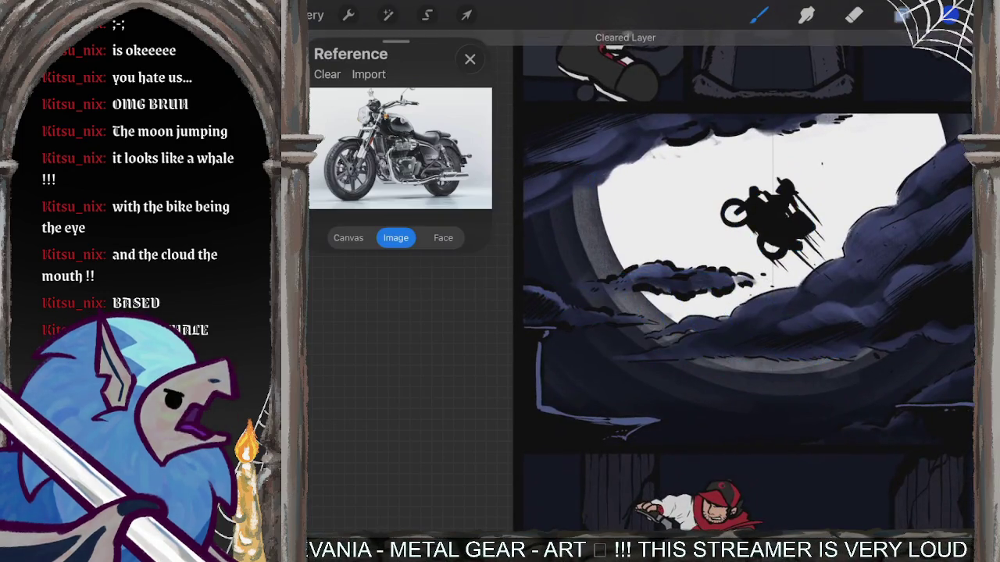
Step through Layers 3, 15, 5 and 14, then hide, re-show and select Layer 16.
click(844, 200)
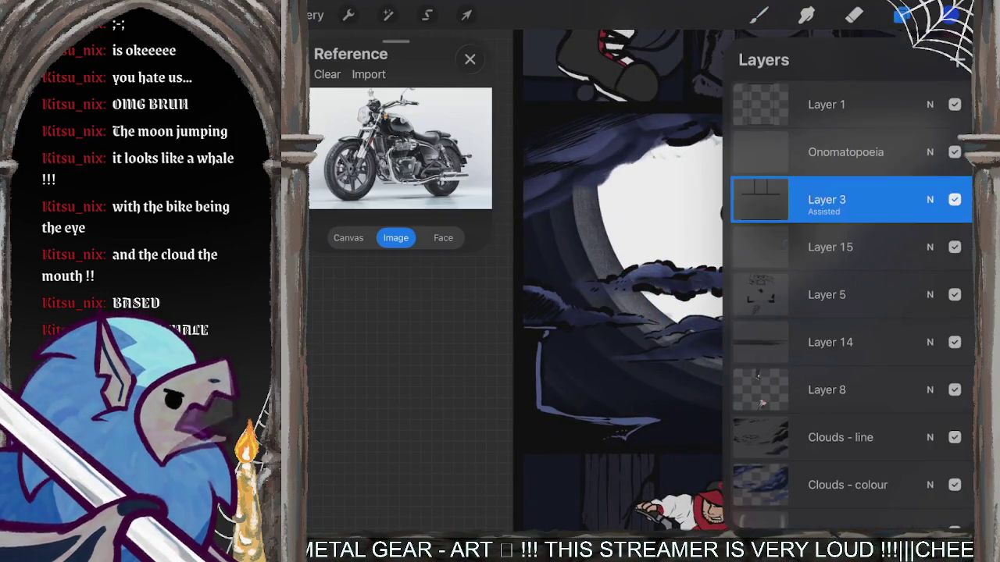
click(844, 246)
click(844, 294)
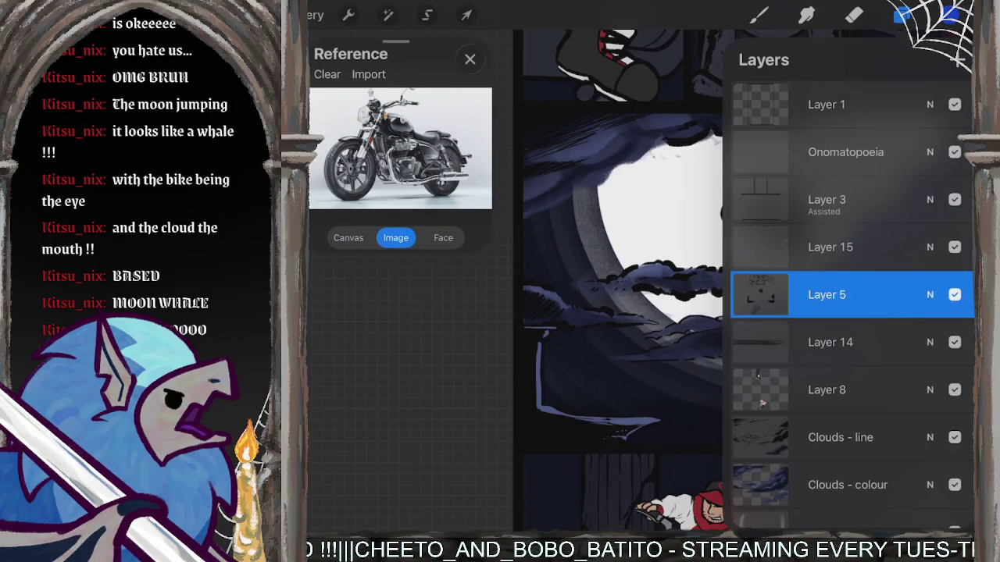
click(830, 342)
scroll(851, 313, down, 5)
scroll(852, 313, down, 3)
click(954, 368)
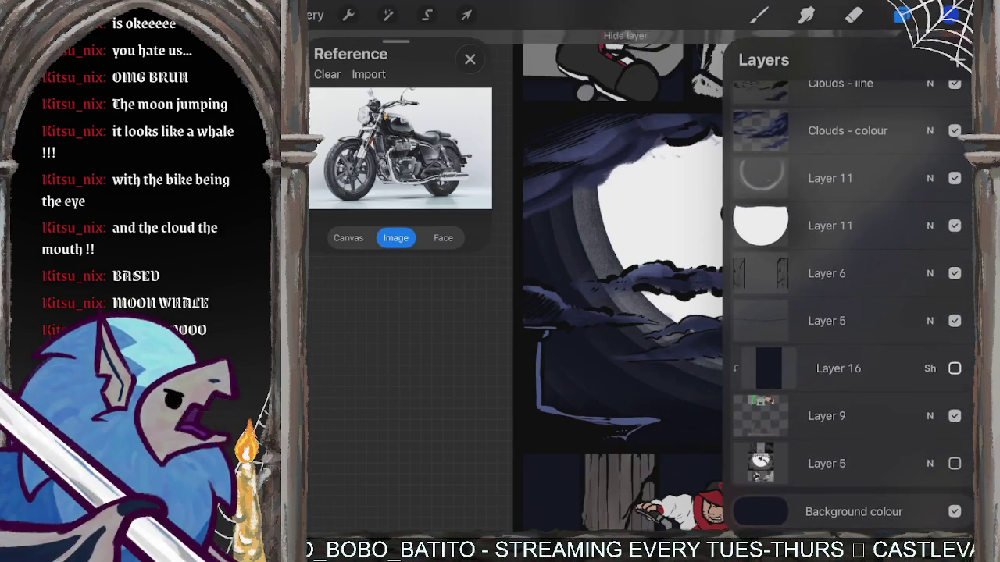
click(838, 368)
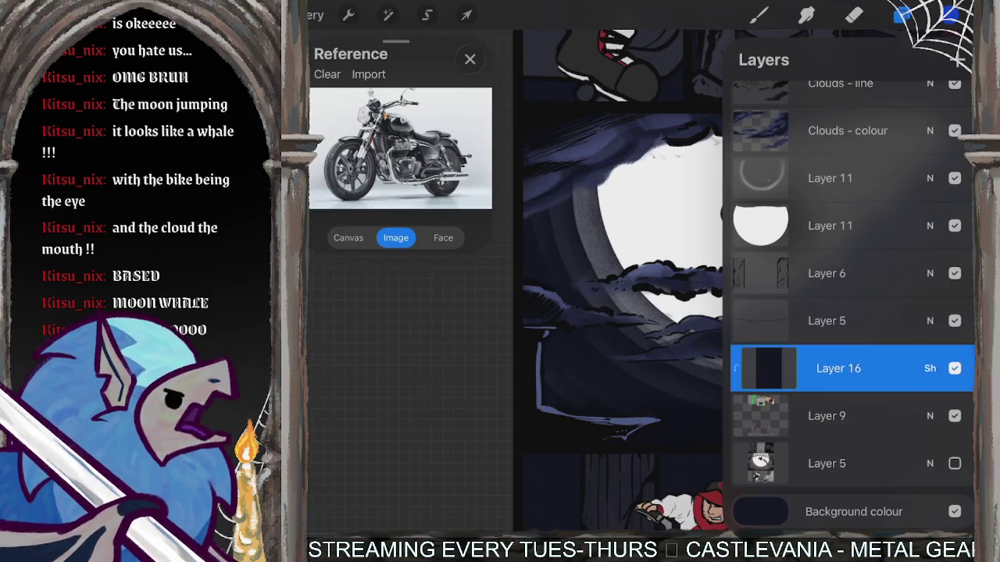
Add a new Layer 17 above Layer 16 and pick a muted blue-grey paint colour.
click(957, 59)
click(760, 368)
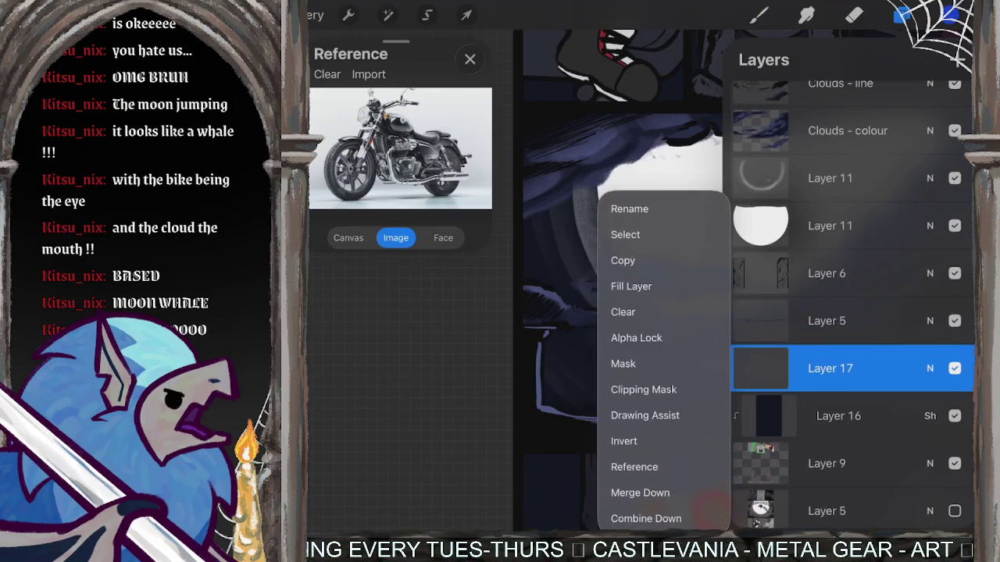
click(760, 368)
click(757, 15)
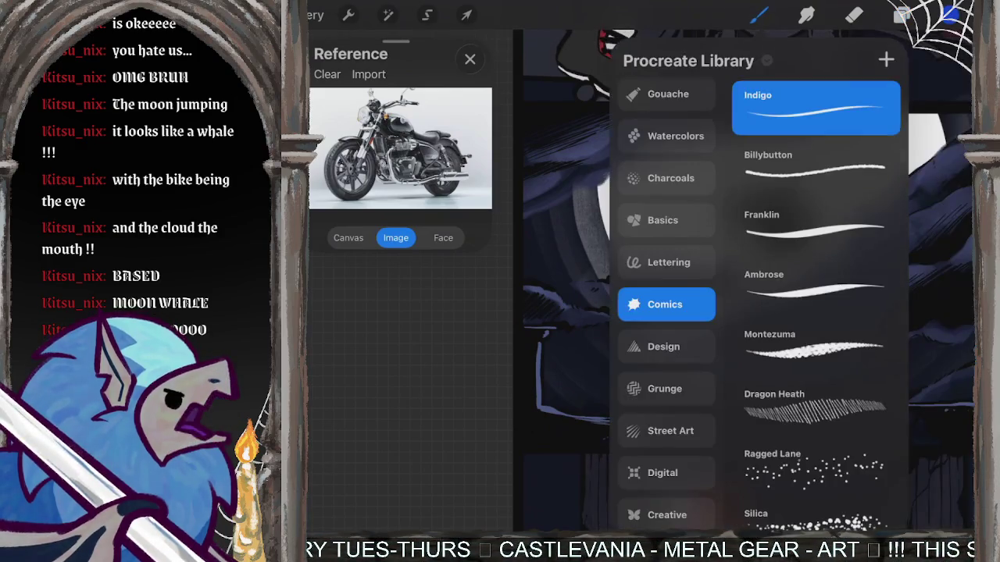
click(949, 14)
click(839, 194)
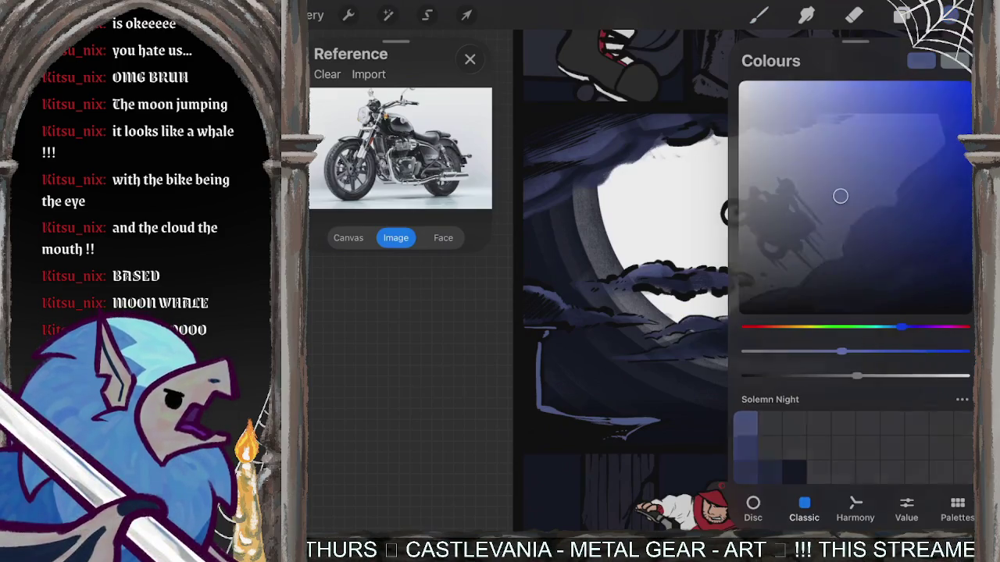
click(949, 15)
click(757, 14)
Undo the last paint stroke and check Layer 17's options in the layer list.
scroll(742, 281, up, 5)
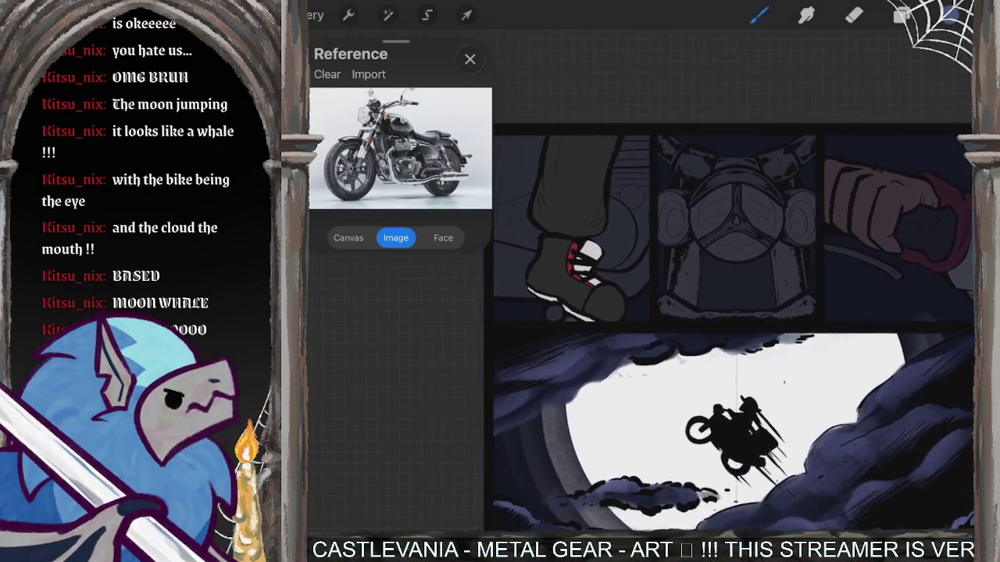
scroll(679, 297, up, 5)
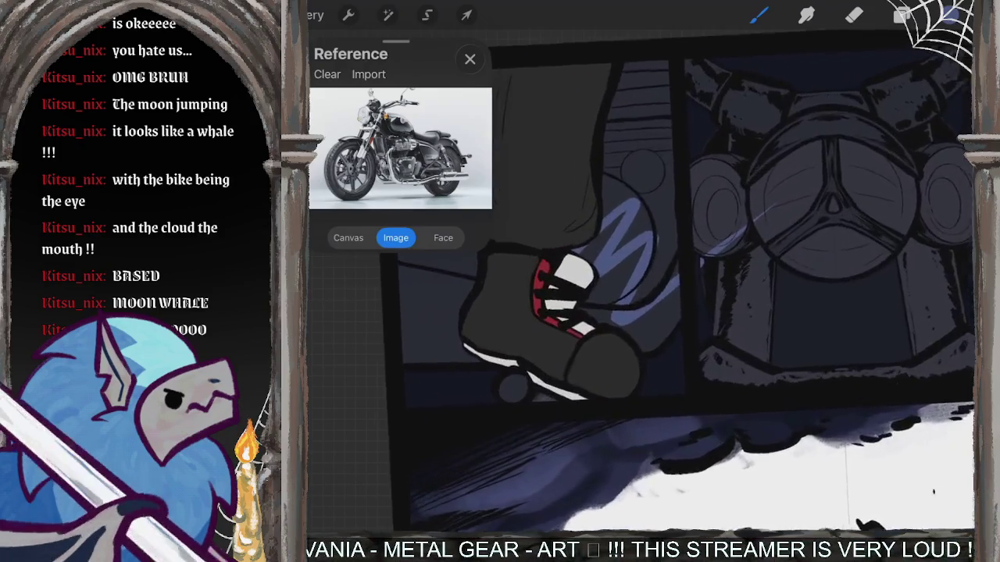
key(ctrl+z)
click(902, 15)
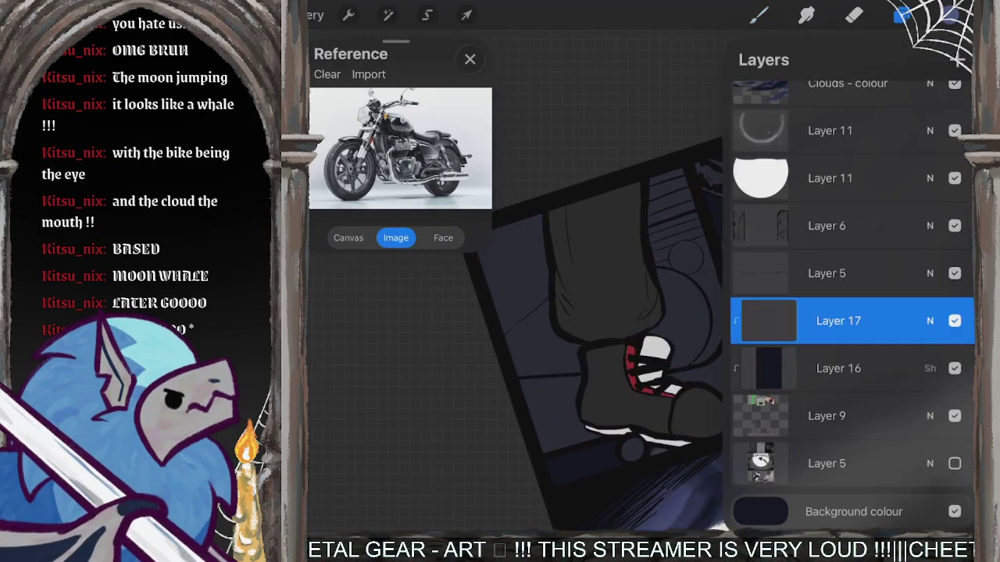
click(769, 320)
click(768, 320)
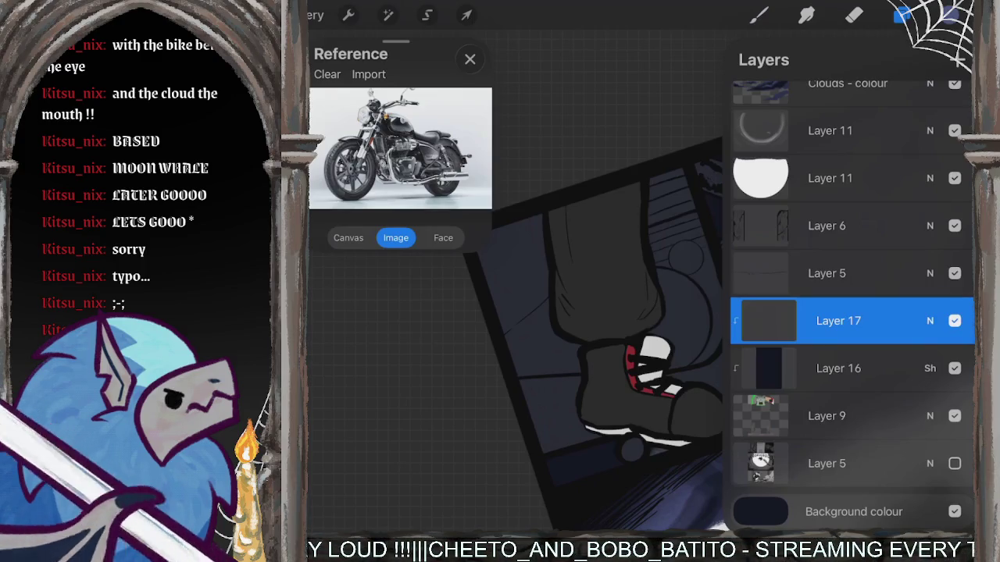
Undo the last stroke, then draw and undo a light blue test stroke beside the boot.
click(902, 14)
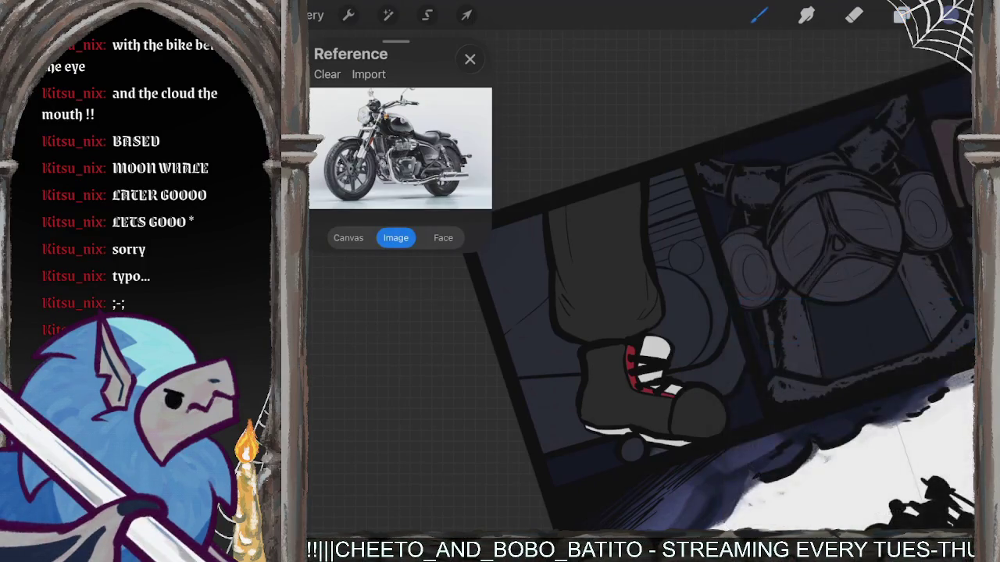
key(ctrl+z)
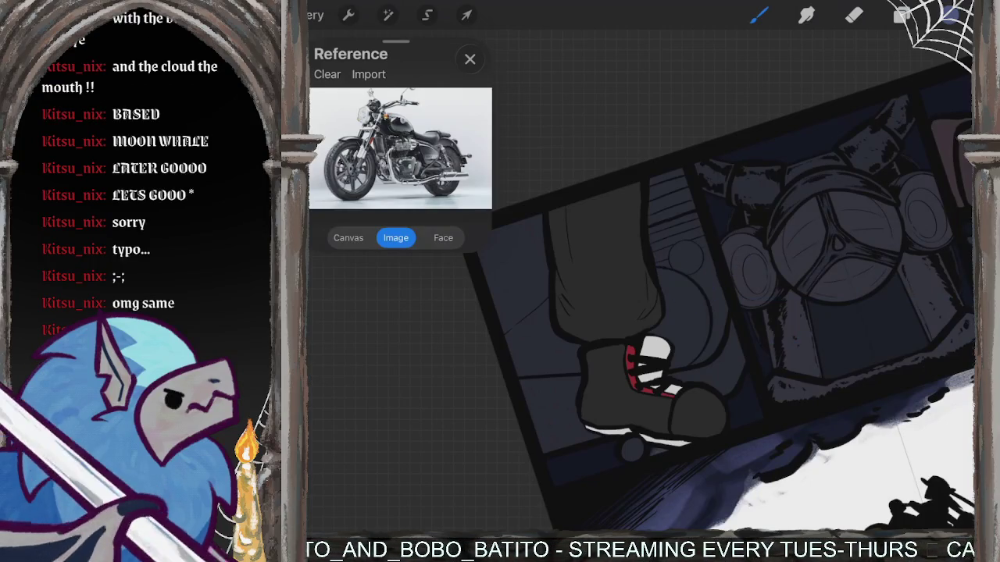
scroll(667, 282, up, 2)
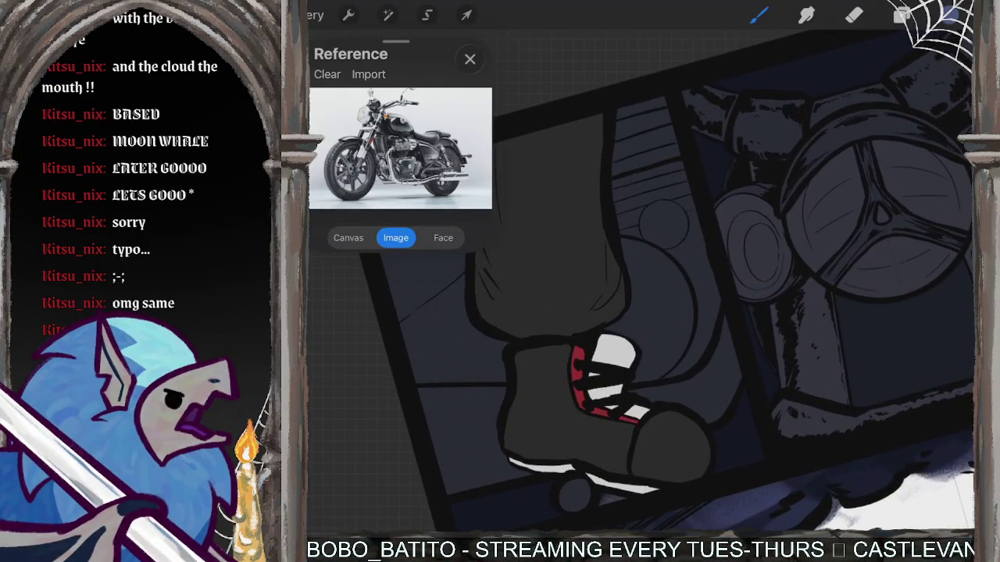
mouse_move(601, 367)
mouse_down()
mouse_move(663, 406)
mouse_move(750, 328)
mouse_up()
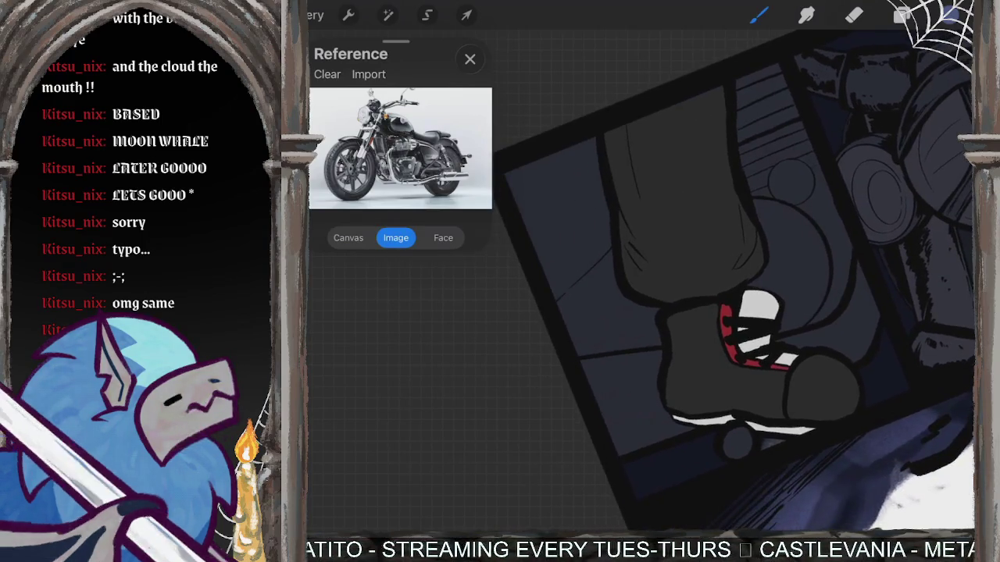
drag(612, 263, 559, 308)
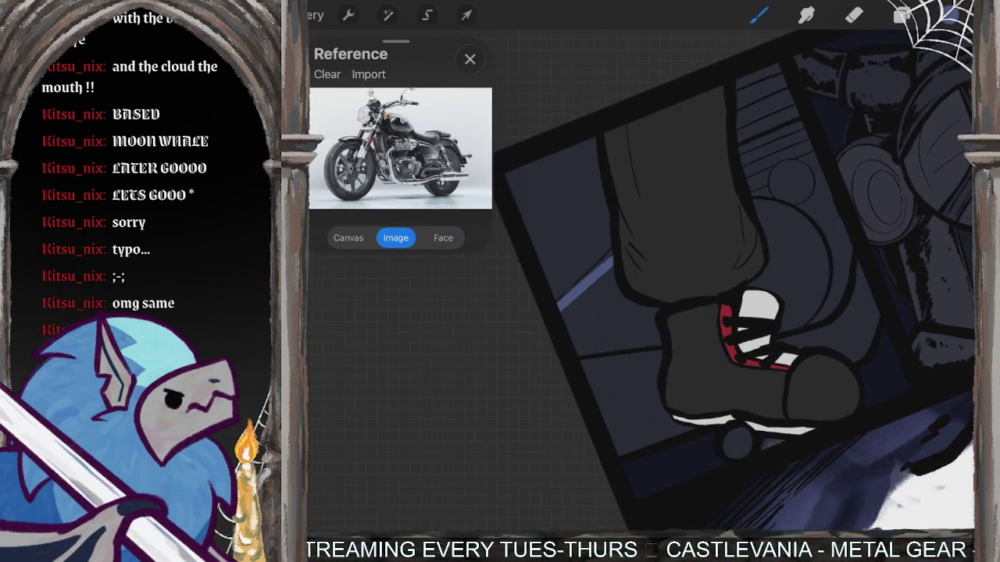
key(ctrl+z)
scroll(734, 289, down, 3)
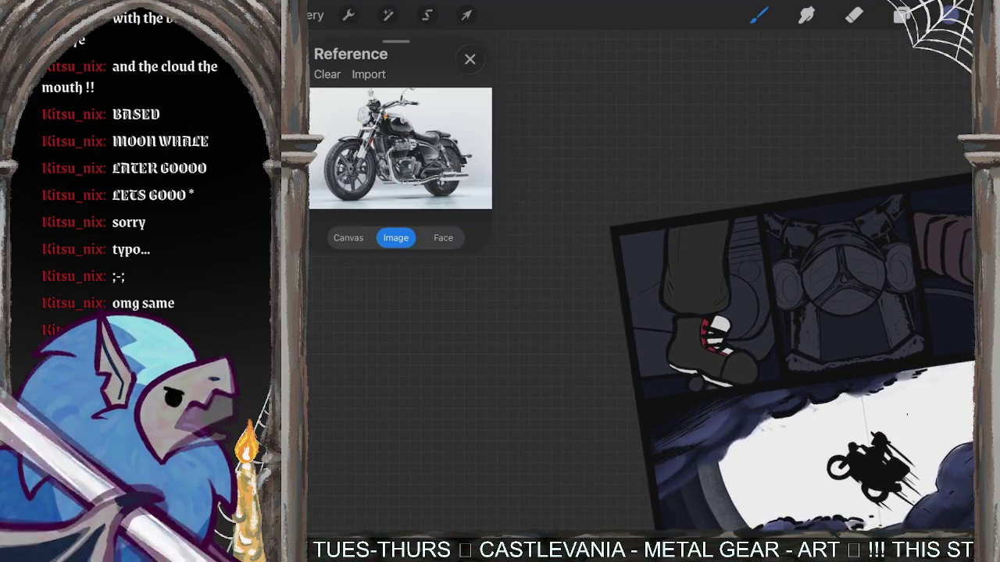
scroll(719, 304, up, 5)
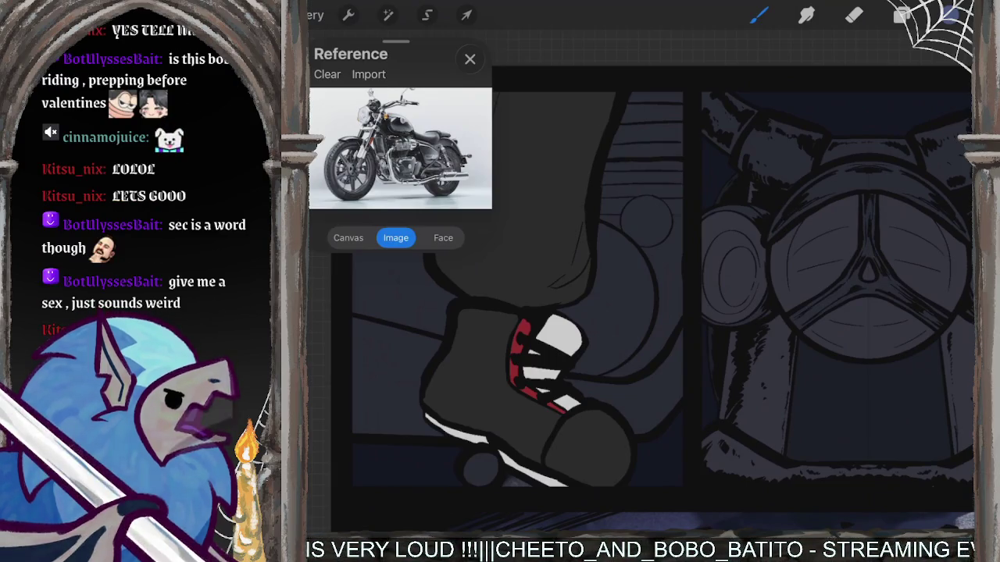
Set the paint colour to pure black.
click(947, 14)
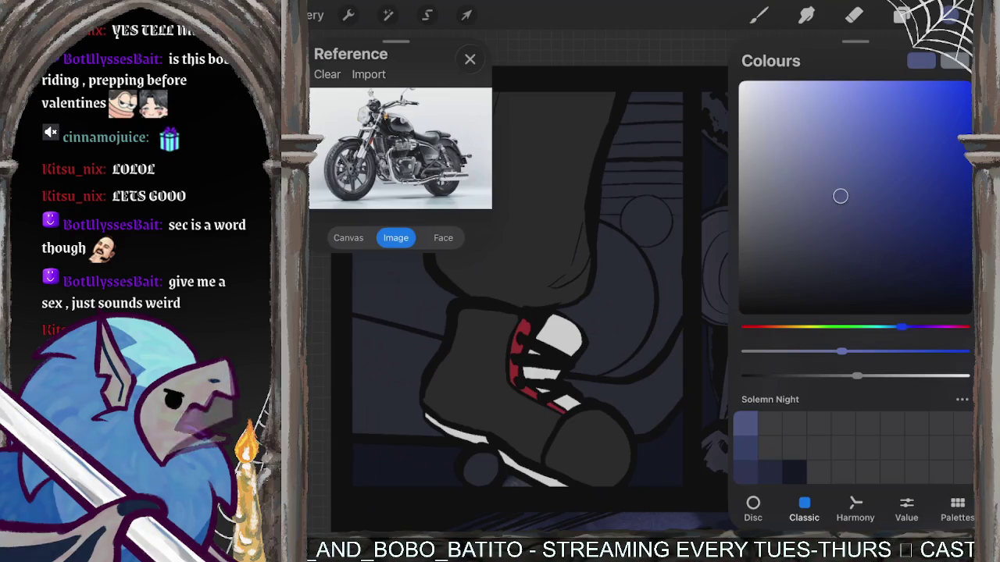
drag(839, 196, 738, 314)
click(756, 14)
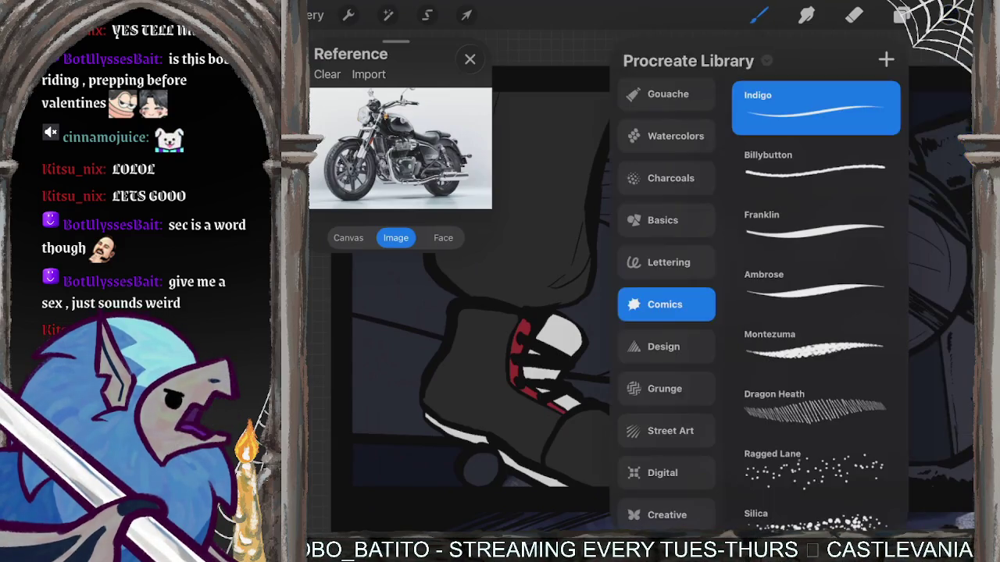
Hide and re-show Layer 5 to check it, then select it for drawing.
click(902, 15)
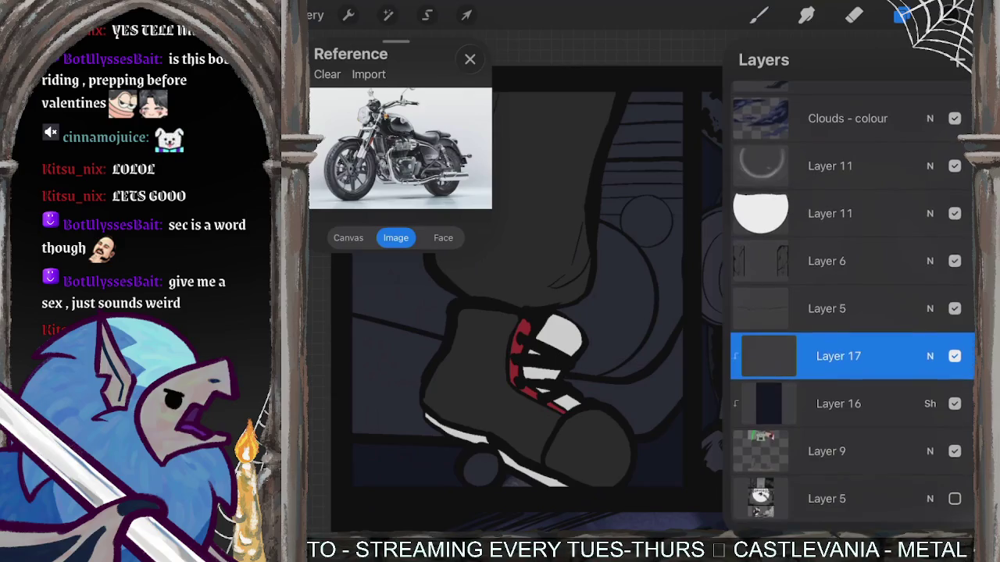
scroll(852, 305, up, 3)
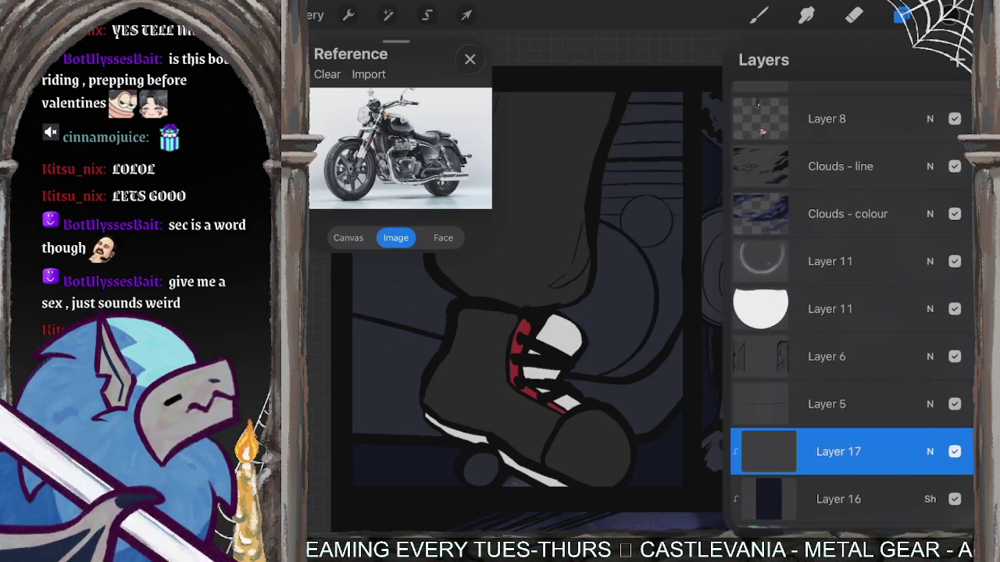
scroll(851, 304, up, 5)
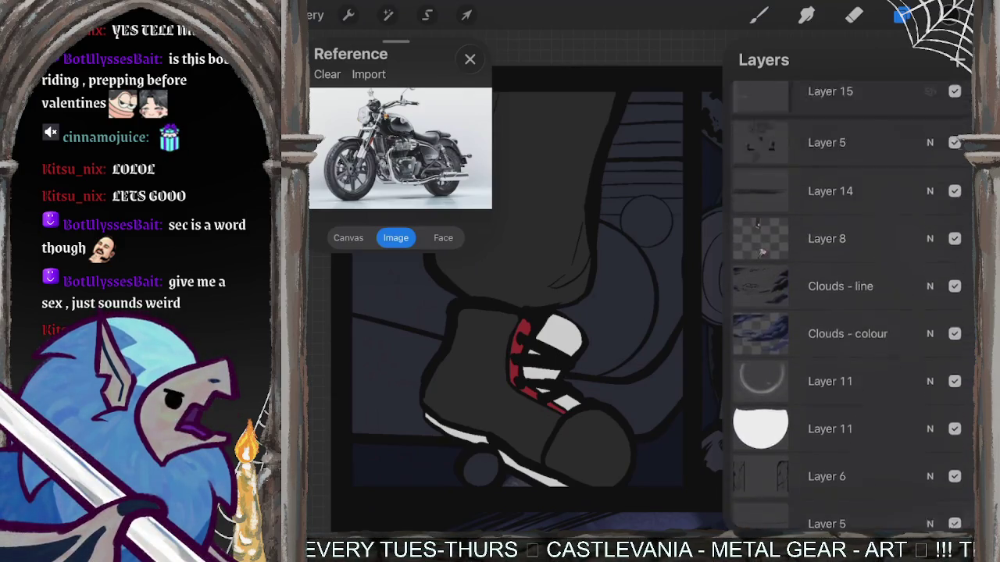
click(954, 270)
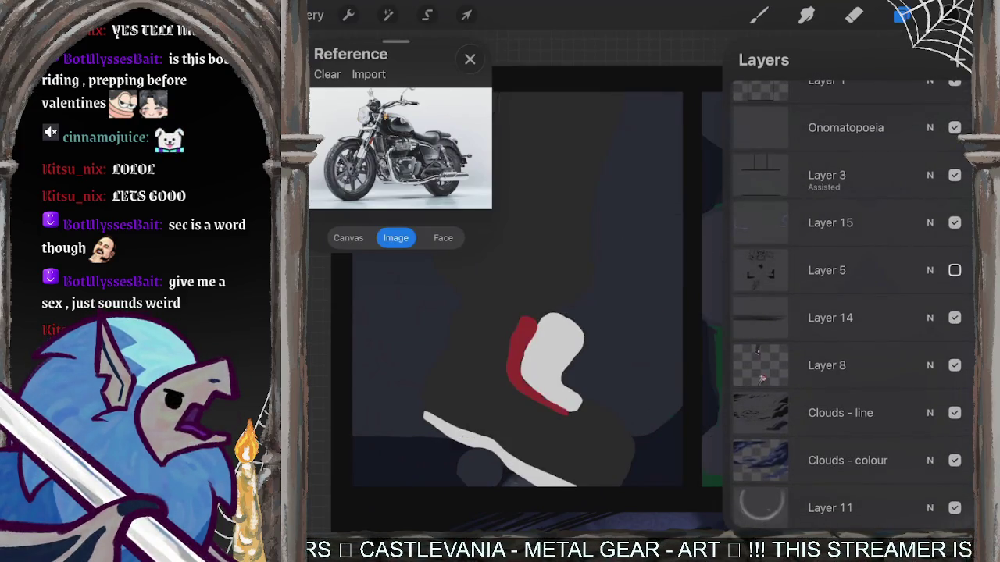
click(954, 270)
click(828, 270)
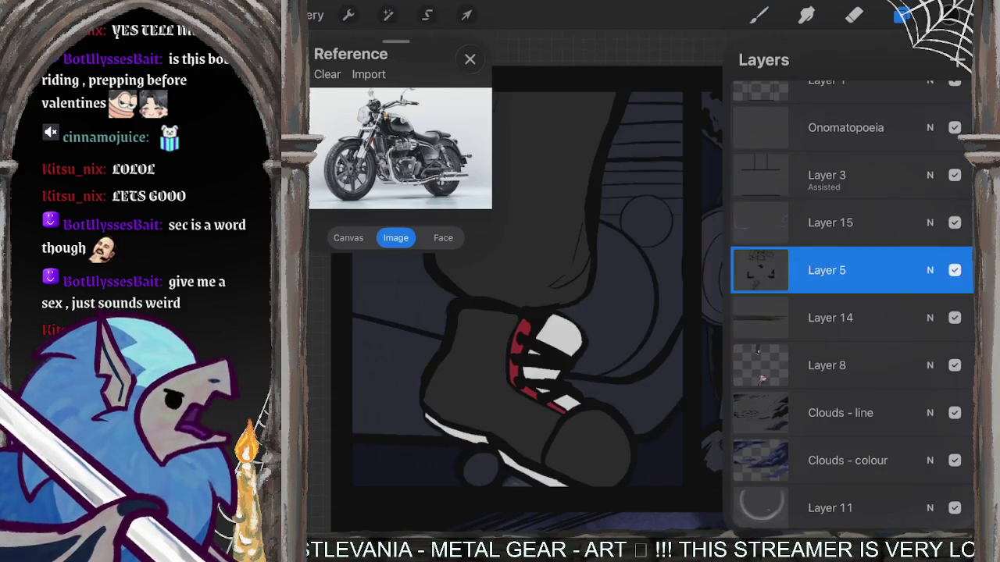
Confirm the colour is black and zoom out and rotate the page view.
click(954, 15)
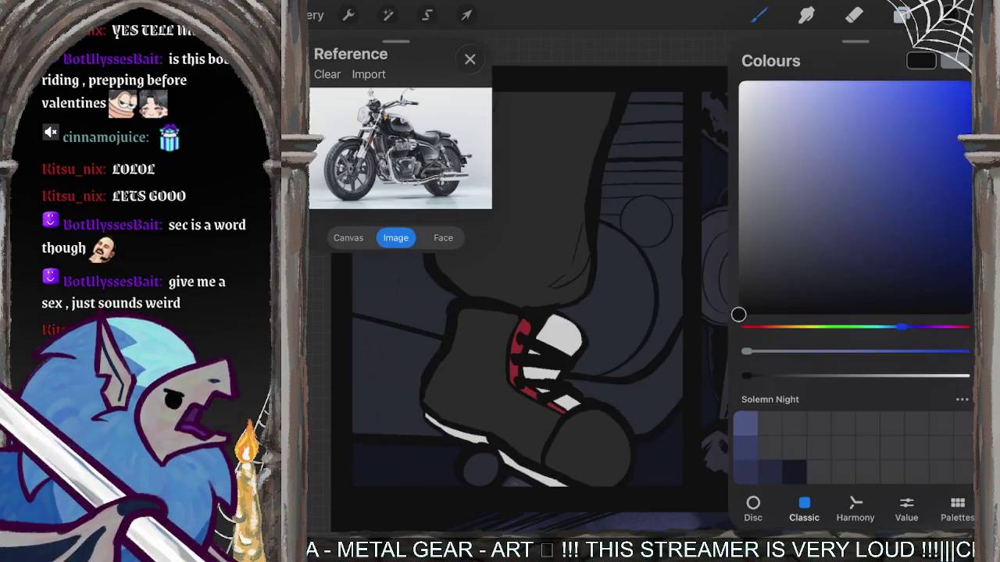
drag(586, 352, 702, 351)
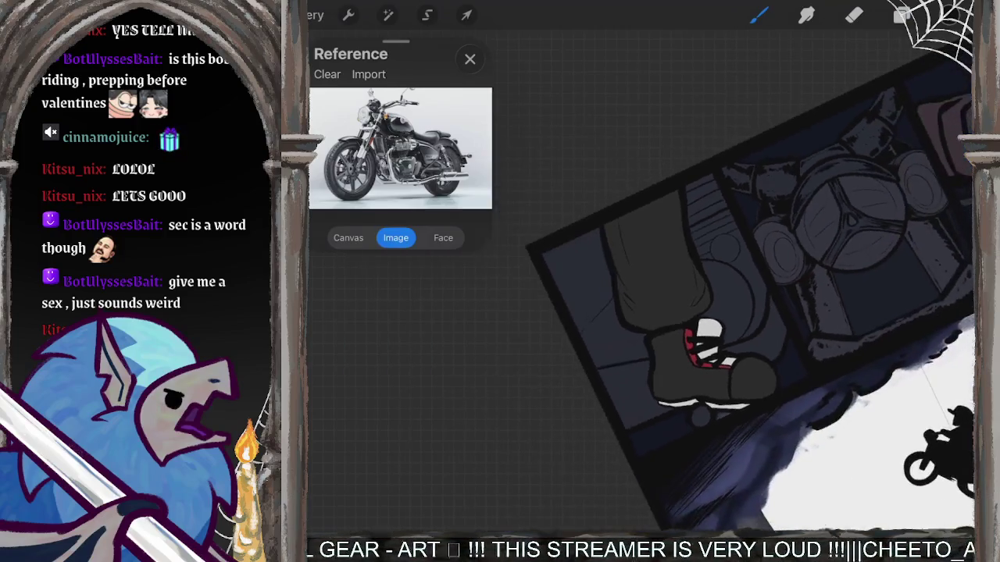
scroll(640, 281, up, 2)
scroll(640, 281, up, 2)
scroll(640, 281, up, 2)
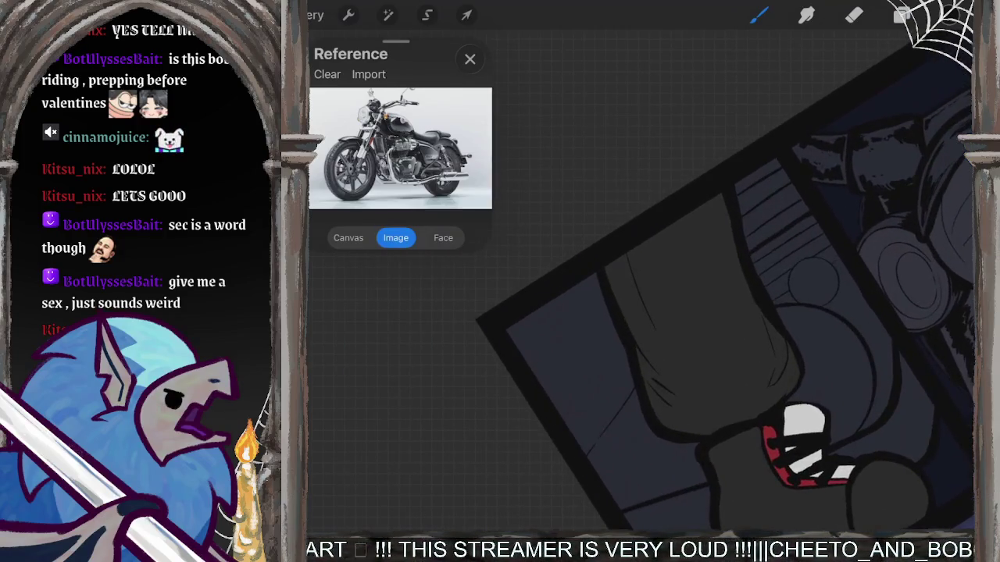
scroll(641, 281, up, 2)
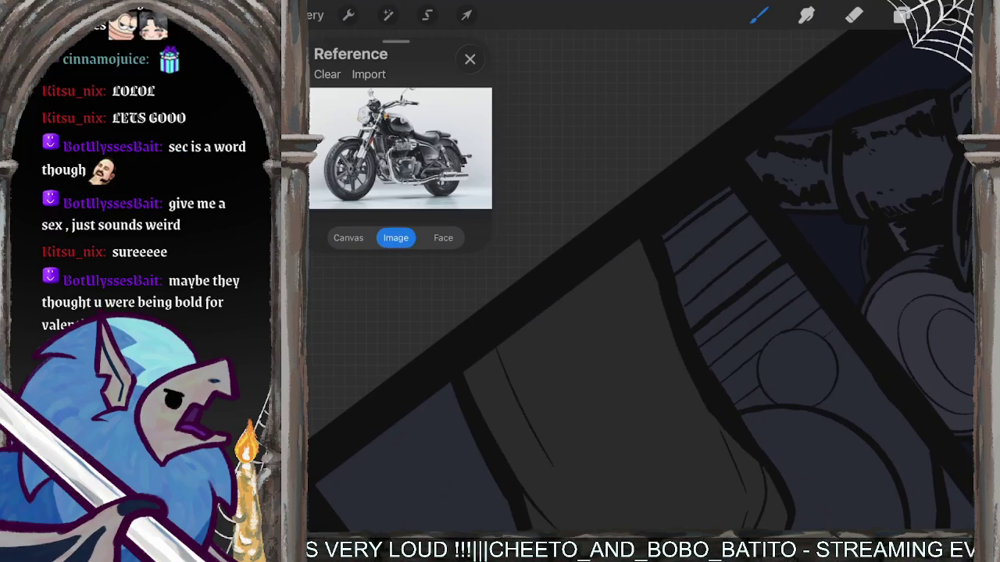
scroll(640, 313, up, 2)
scroll(702, 312, down, 1)
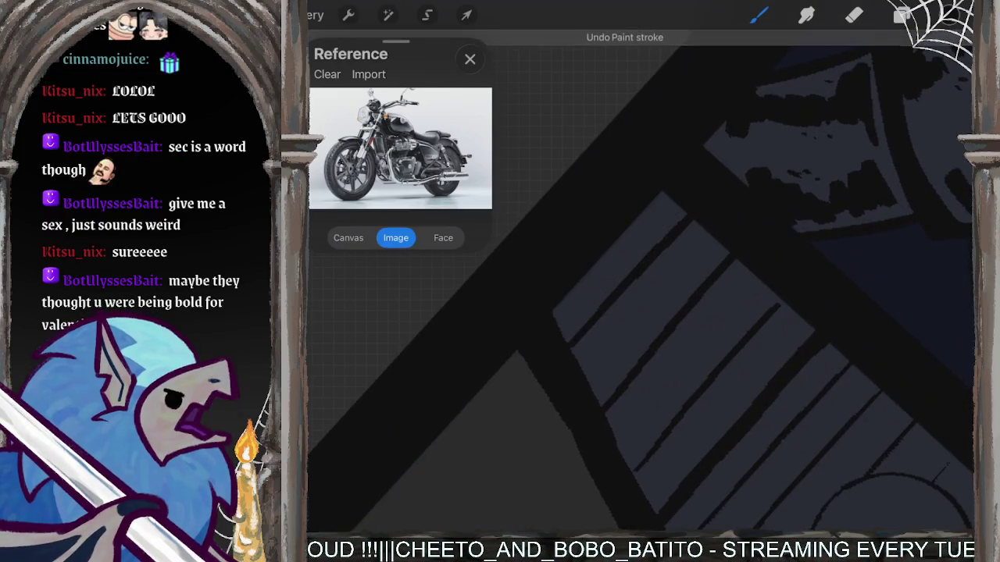
Paint dark tone over the light diagonal stripe beside the engine's round part.
mouse_move(664, 219)
mouse_down()
mouse_move(567, 330)
mouse_move(656, 231)
mouse_move(652, 225)
mouse_up()
drag(565, 319, 581, 305)
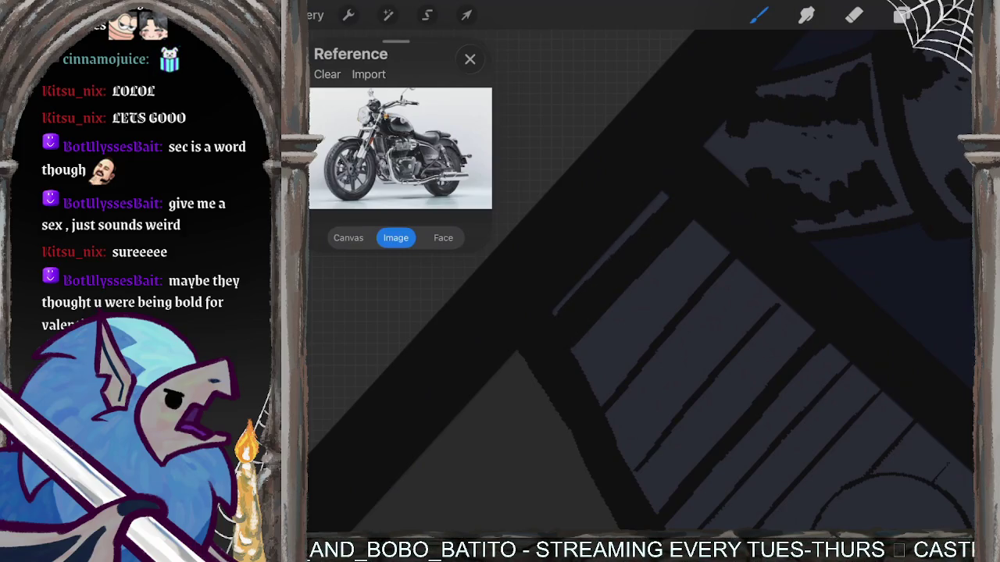
drag(709, 227, 628, 312)
drag(687, 259, 582, 361)
drag(670, 288, 579, 373)
mouse_move(576, 380)
mouse_down()
mouse_move(633, 308)
mouse_move(625, 330)
mouse_move(719, 232)
mouse_up()
mouse_move(711, 266)
mouse_down()
mouse_move(615, 377)
mouse_move(727, 248)
mouse_up()
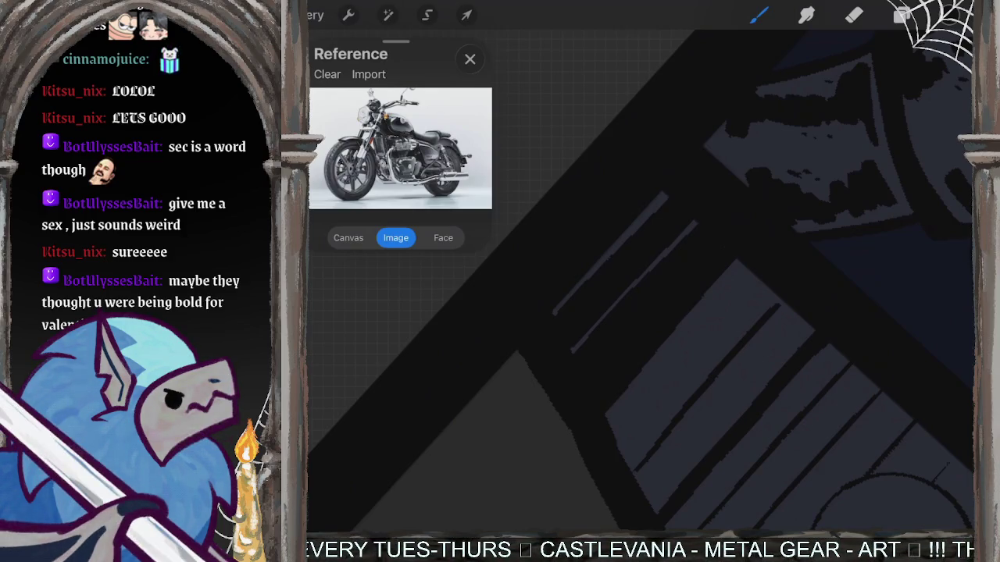
Add more dark strokes across the stripe, especially darkening its lower part.
drag(765, 270, 685, 380)
drag(737, 281, 692, 351)
drag(710, 312, 631, 427)
drag(672, 357, 617, 434)
drag(742, 272, 614, 433)
drag(725, 288, 606, 428)
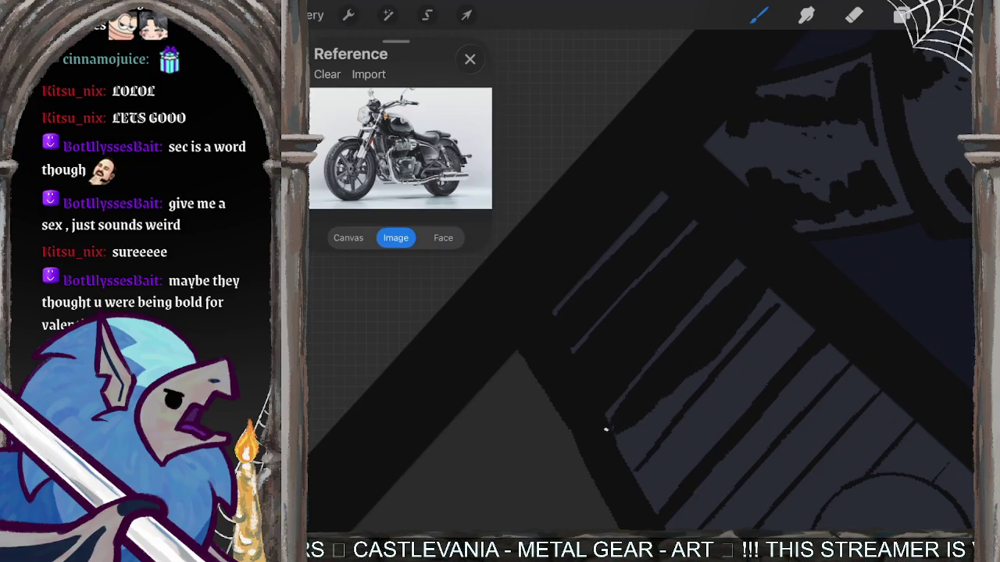
drag(769, 292, 621, 449)
mouse_move(703, 367)
mouse_down()
mouse_move(629, 453)
mouse_move(757, 308)
mouse_move(684, 390)
mouse_up()
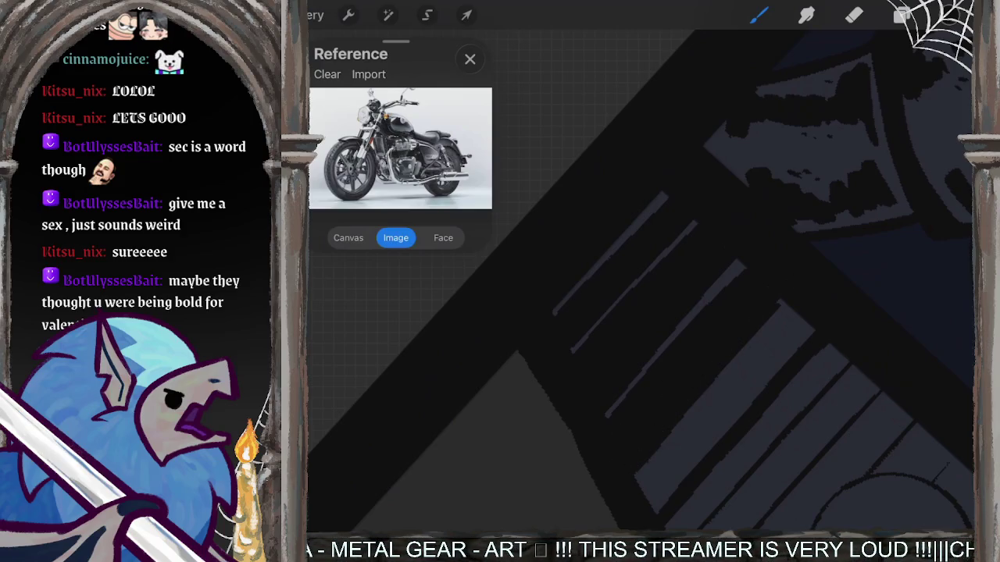
drag(796, 311, 638, 479)
drag(753, 380, 639, 499)
mouse_move(780, 357)
mouse_down()
mouse_move(651, 511)
mouse_move(775, 362)
mouse_up()
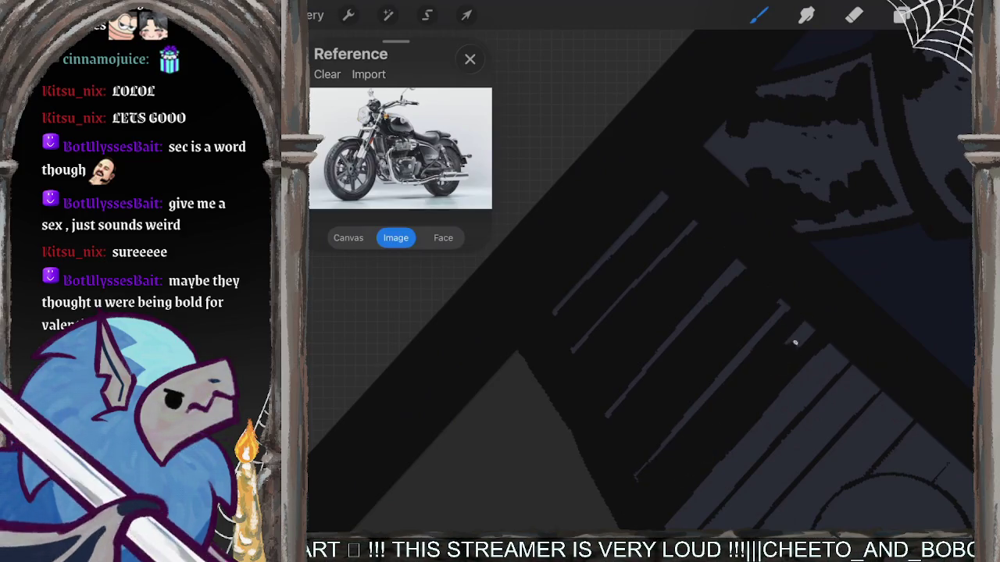
Undo and redo the last stroke, rotate the view, then begin hatching dark lines along the stripe.
key(ctrl+z)
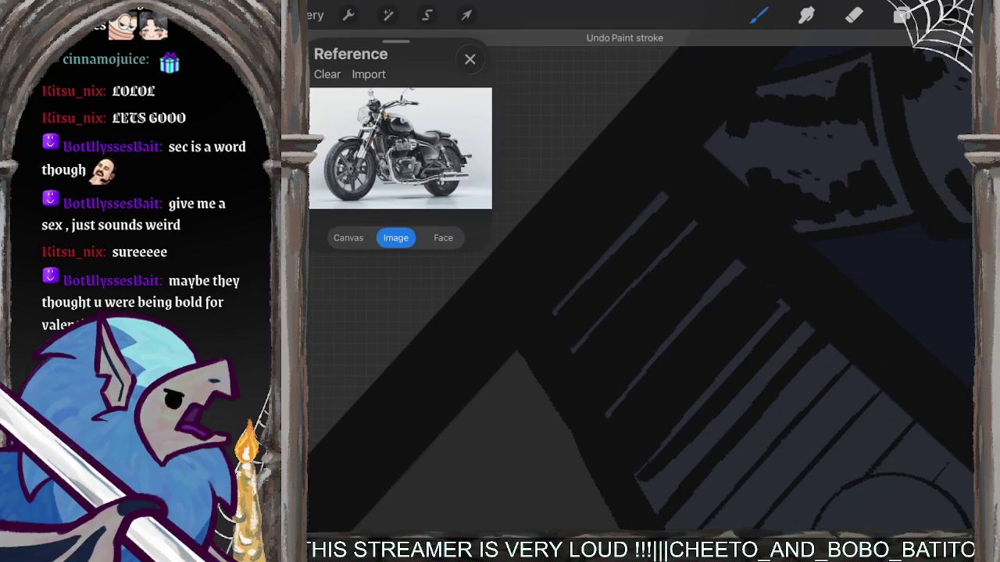
key(ctrl+shift+z)
drag(703, 351, 641, 297)
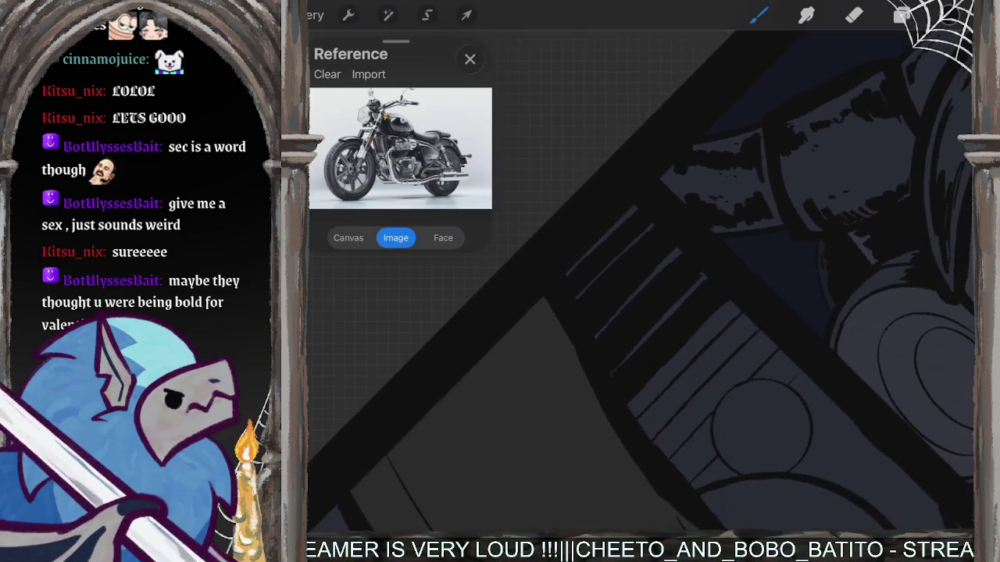
drag(531, 410, 664, 305)
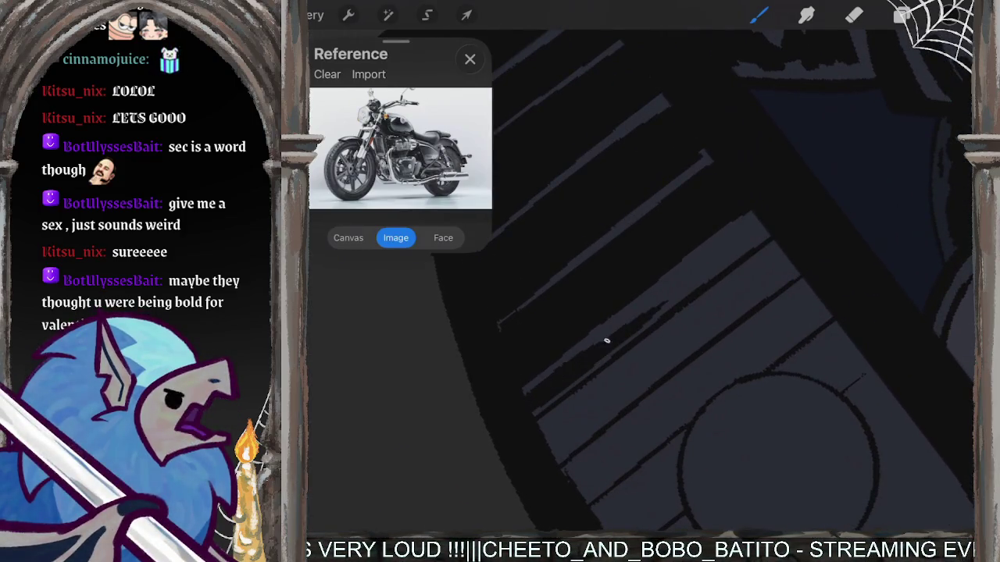
drag(566, 359, 738, 251)
mouse_move(656, 297)
mouse_down()
mouse_move(743, 239)
mouse_move(675, 280)
mouse_up()
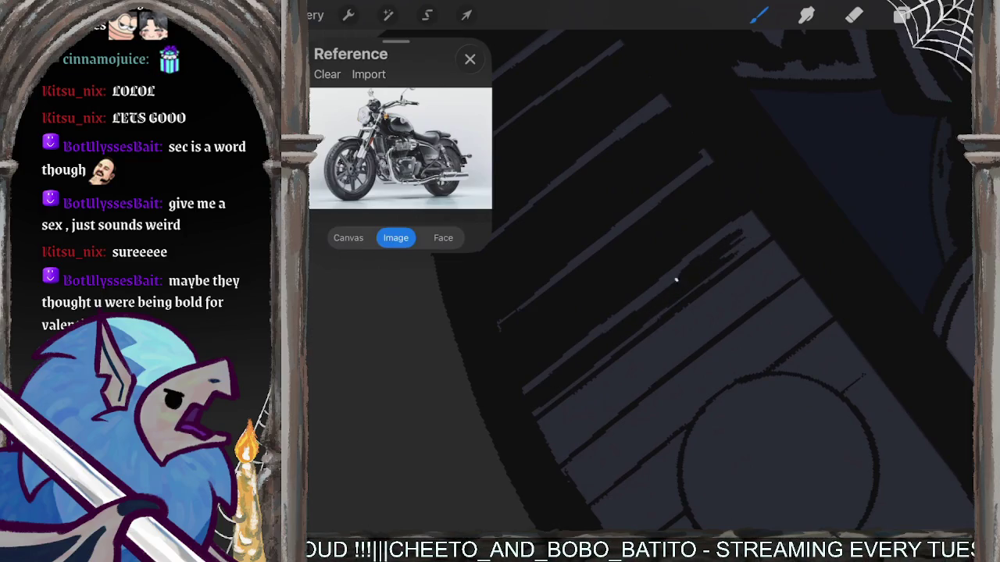
Add more hatch lines on the diagonal stripe, extending the hatching lower down.
mouse_move(751, 236)
mouse_down()
mouse_move(695, 284)
mouse_move(636, 309)
mouse_up()
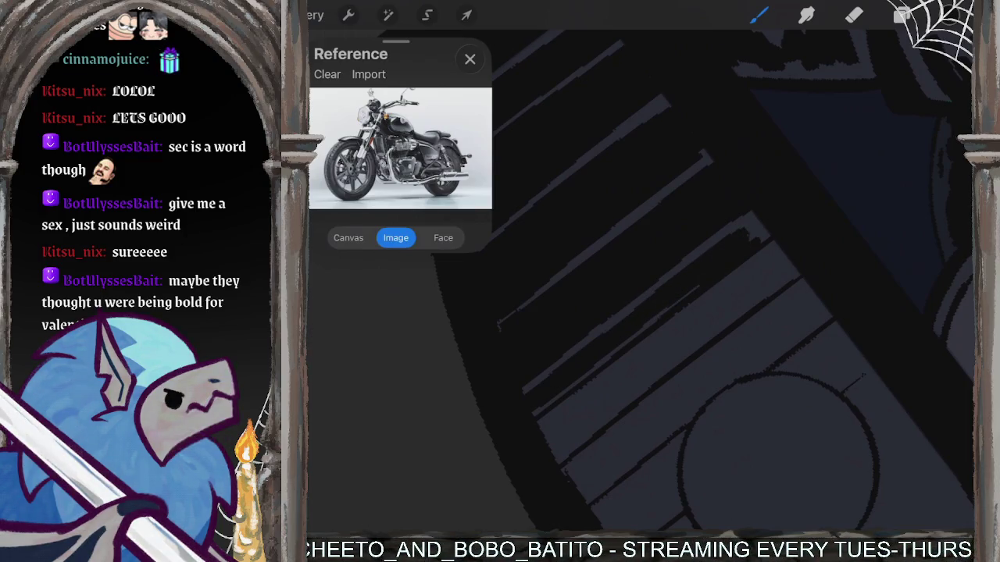
drag(762, 275, 664, 353)
drag(684, 334, 607, 399)
drag(774, 262, 717, 300)
drag(712, 303, 592, 408)
drag(781, 250, 558, 436)
drag(658, 339, 545, 431)
drag(695, 311, 539, 431)
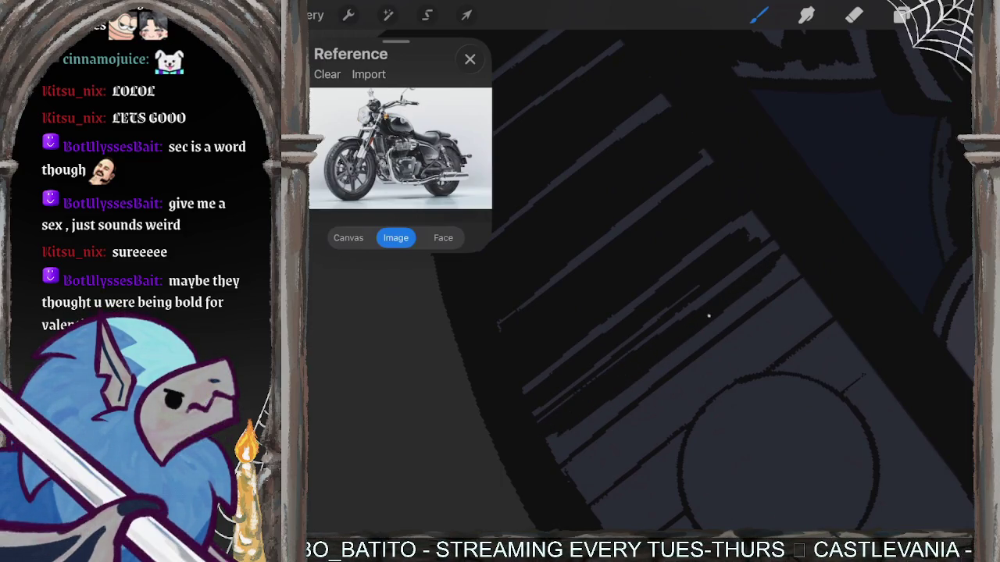
drag(712, 317, 544, 447)
drag(743, 308, 567, 435)
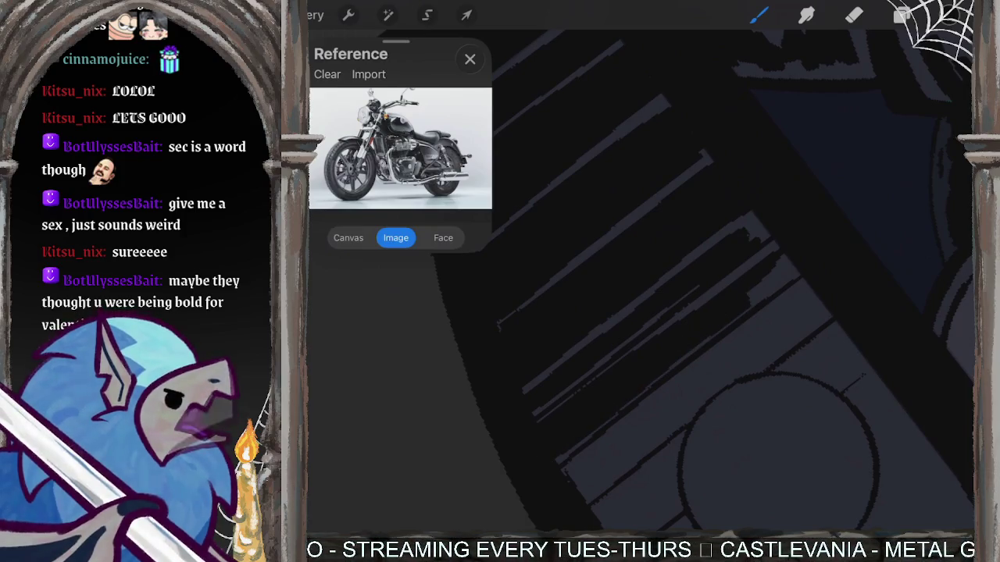
Hatch dark lines near the circle and at the stripe's upper end.
drag(787, 302, 567, 472)
mouse_move(734, 353)
mouse_down()
mouse_move(570, 477)
mouse_move(585, 473)
mouse_up()
drag(648, 435, 592, 478)
mouse_move(660, 420)
mouse_down()
mouse_move(575, 486)
mouse_move(739, 364)
mouse_move(713, 392)
mouse_up()
drag(794, 334, 705, 400)
drag(793, 310, 750, 347)
mouse_move(806, 287)
mouse_down()
mouse_move(777, 303)
mouse_move(731, 363)
mouse_up()
drag(824, 307, 751, 373)
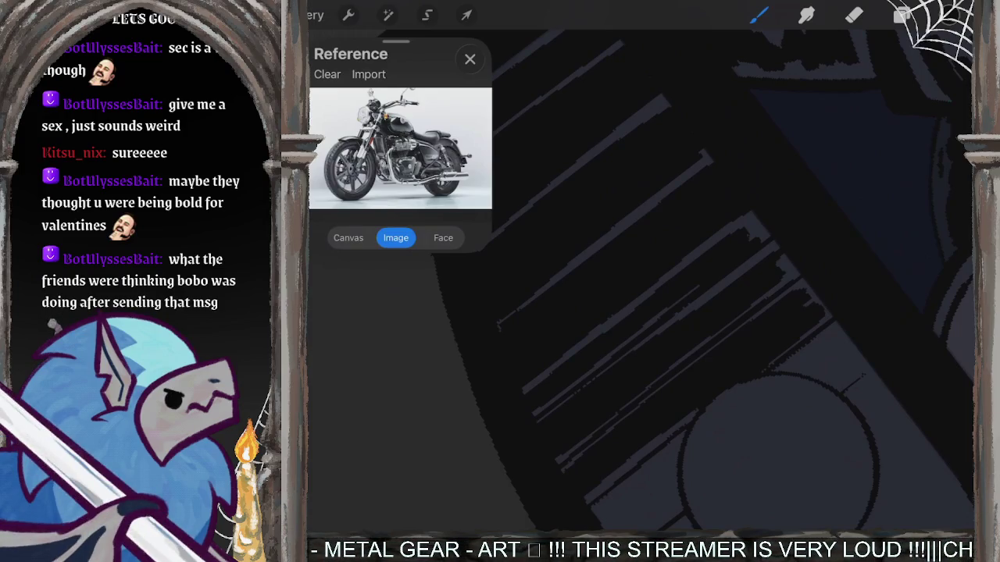
Reframe on the round knob and fill in more of the dark diagonal band.
mouse_move(777, 453)
mouse_down()
mouse_move(769, 406)
mouse_move(804, 312)
mouse_up()
drag(676, 306, 581, 407)
drag(664, 338, 586, 418)
mouse_move(667, 358)
mouse_down()
mouse_move(598, 426)
mouse_move(677, 379)
mouse_up()
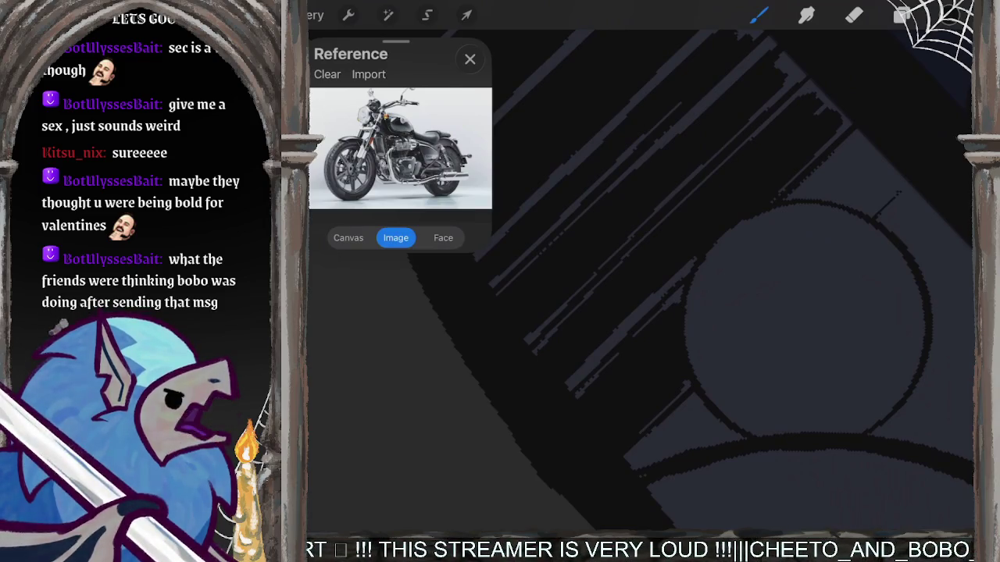
Remove the most recent brush stroke from the engine shading with an undo.
key(ctrl+z)
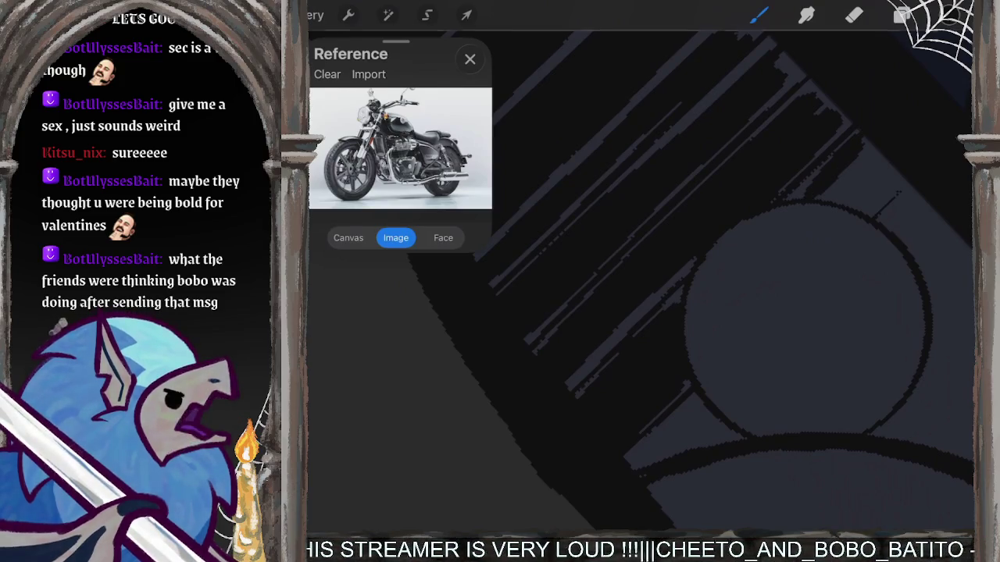
Zoom in and darken the area just above the circle's top edge.
scroll(625, 297, up, 3)
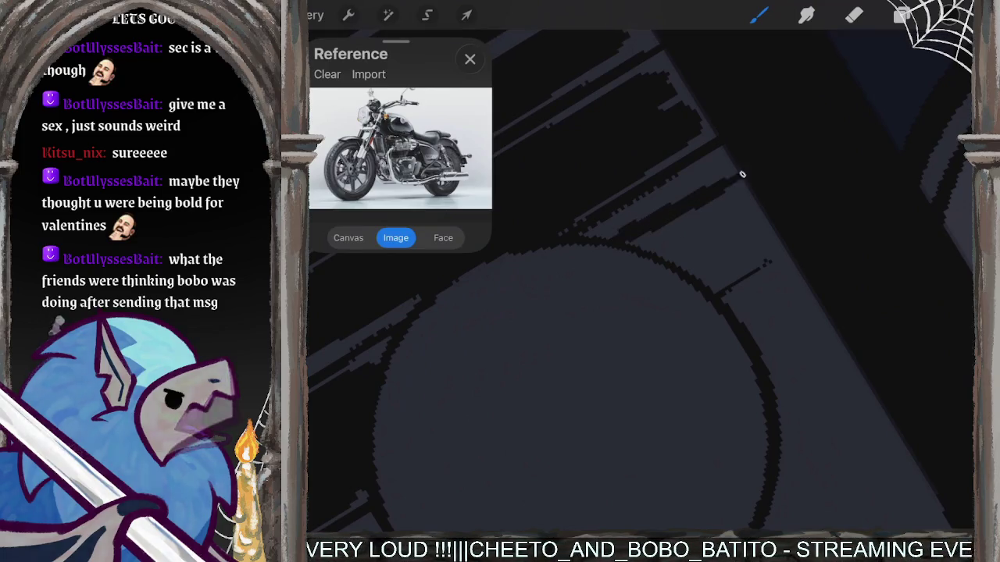
drag(605, 236, 750, 161)
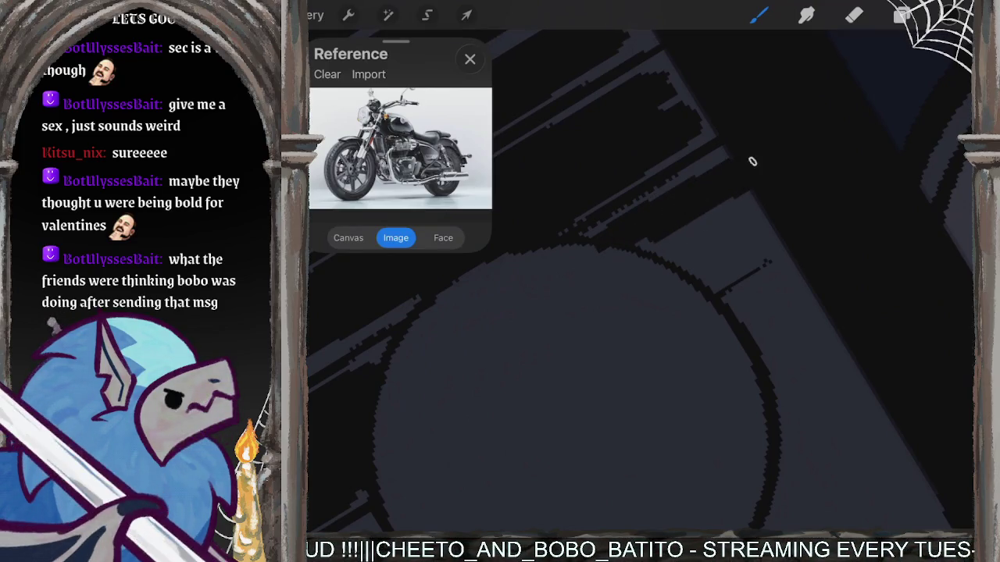
mouse_move(633, 241)
mouse_down()
mouse_move(754, 192)
mouse_move(676, 246)
mouse_move(677, 266)
mouse_move(771, 224)
mouse_move(705, 268)
mouse_move(790, 232)
mouse_up()
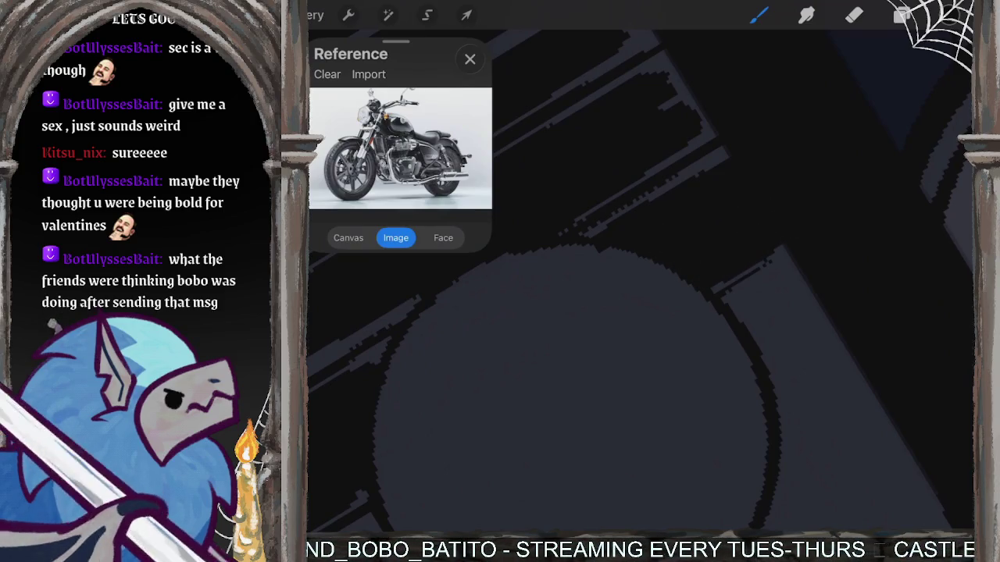
Shade inside the circle along its upper-left, left and lower-left edges.
mouse_move(578, 390)
mouse_down()
mouse_move(502, 368)
mouse_move(848, 424)
mouse_move(669, 357)
mouse_move(702, 360)
mouse_up()
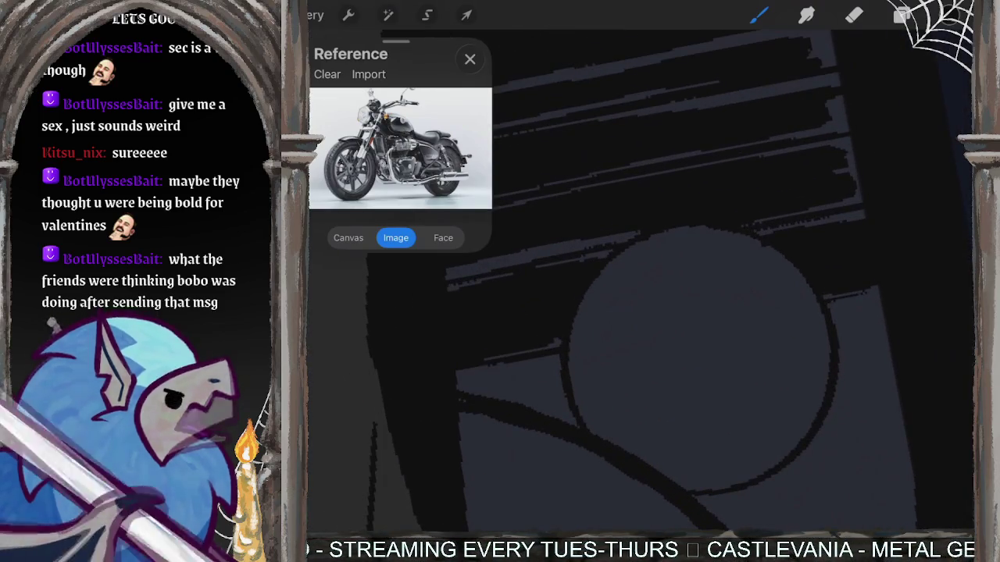
mouse_move(591, 329)
mouse_down()
mouse_move(612, 305)
mouse_move(592, 323)
mouse_up()
mouse_move(624, 278)
mouse_down()
mouse_move(588, 312)
mouse_move(582, 373)
mouse_up()
drag(597, 358, 578, 383)
drag(589, 314, 578, 393)
drag(616, 322, 593, 407)
drag(624, 371, 601, 426)
mouse_move(652, 391)
mouse_down()
mouse_move(617, 445)
mouse_move(672, 455)
mouse_move(691, 451)
mouse_move(684, 445)
mouse_move(699, 471)
mouse_move(738, 453)
mouse_move(762, 407)
mouse_up()
Shade the circle's lower-right, bottom and right rim, adding a small bottom shadow.
drag(757, 446, 793, 375)
mouse_move(764, 418)
mouse_down()
mouse_move(752, 445)
mouse_move(714, 473)
mouse_up()
drag(777, 445, 722, 481)
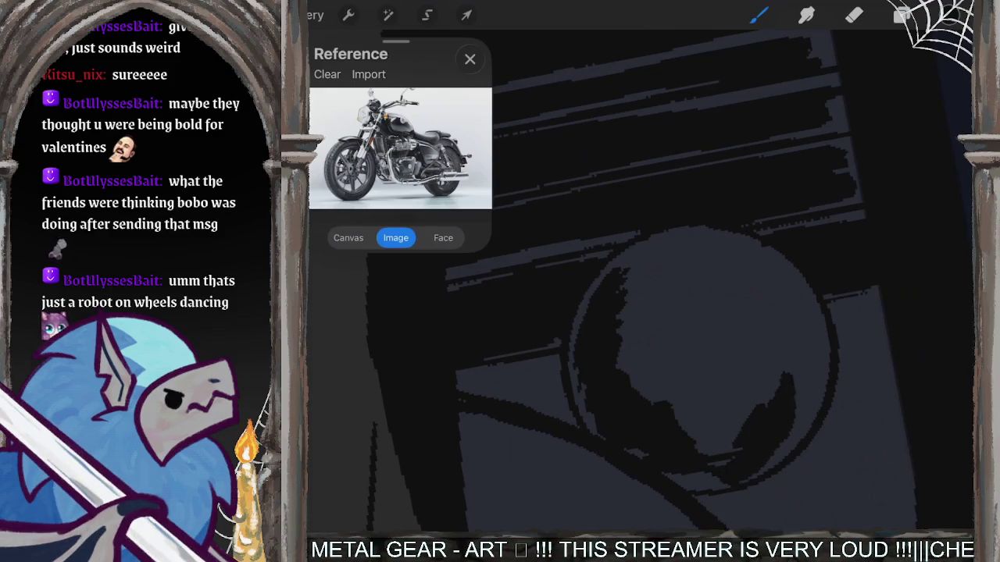
drag(812, 328, 793, 433)
drag(816, 390, 791, 288)
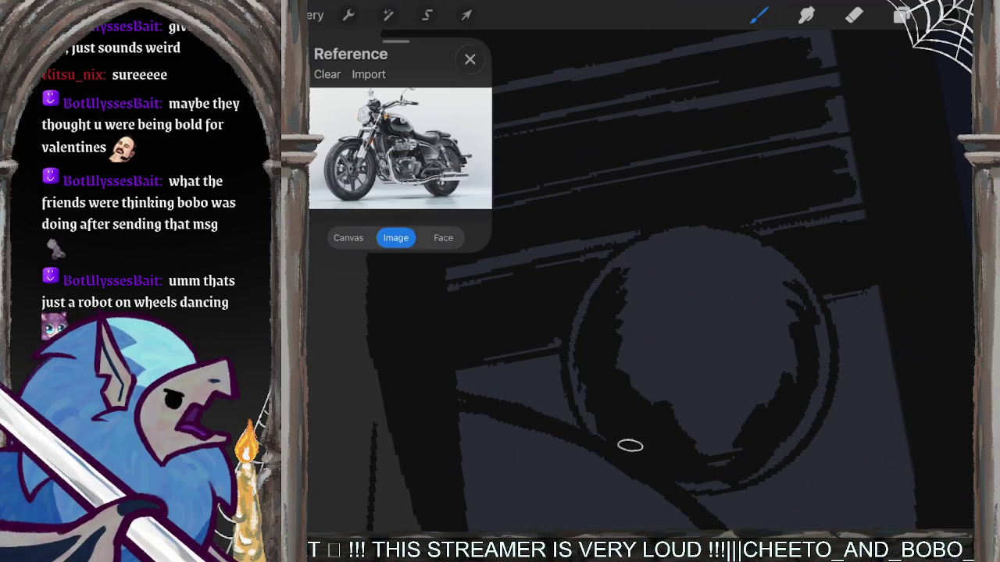
drag(718, 463, 757, 438)
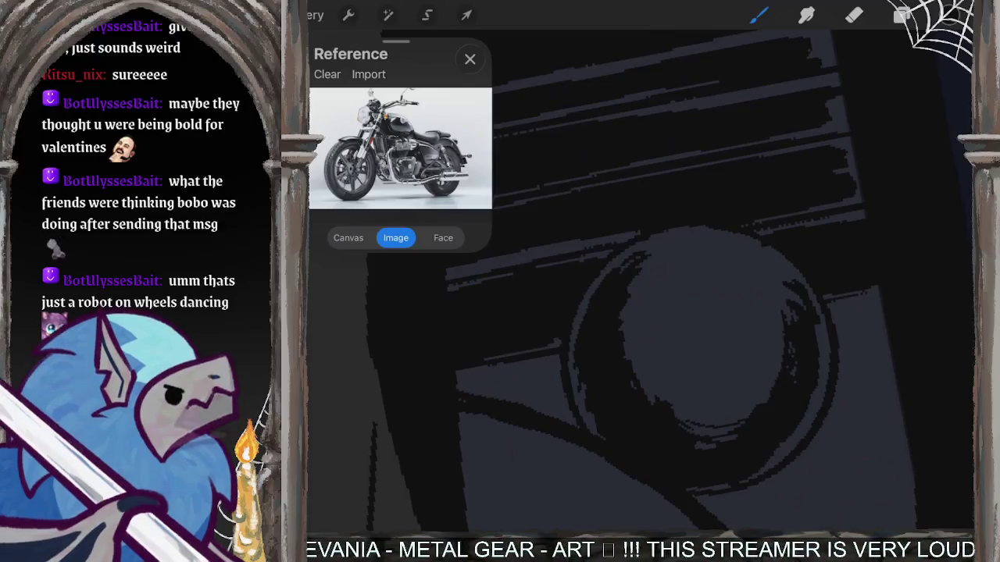
mouse_move(769, 267)
mouse_down()
mouse_move(801, 306)
mouse_move(769, 327)
mouse_move(745, 395)
mouse_up()
mouse_move(655, 255)
mouse_down()
mouse_move(628, 292)
mouse_move(629, 379)
mouse_move(717, 419)
mouse_up()
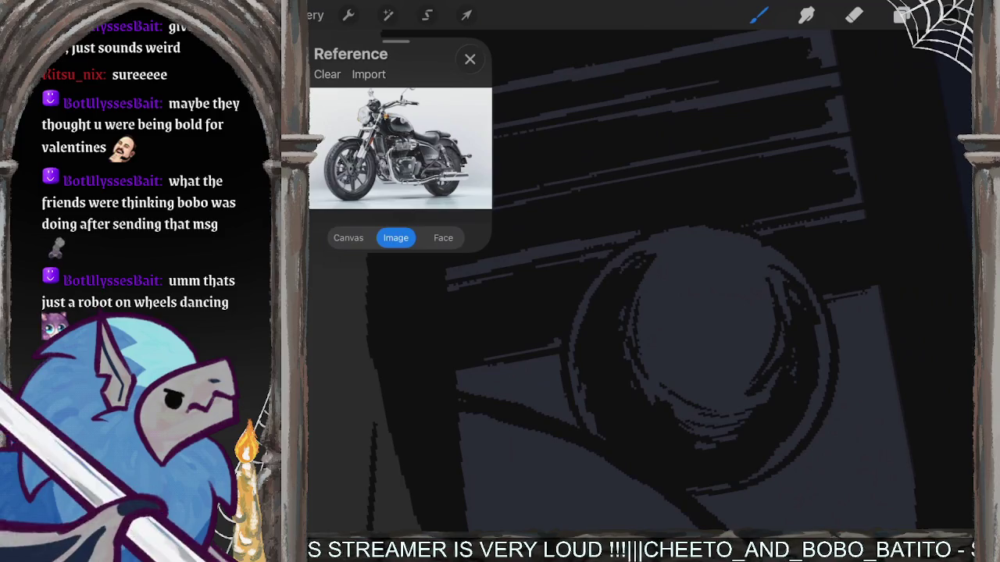
scroll(703, 328, down, 2)
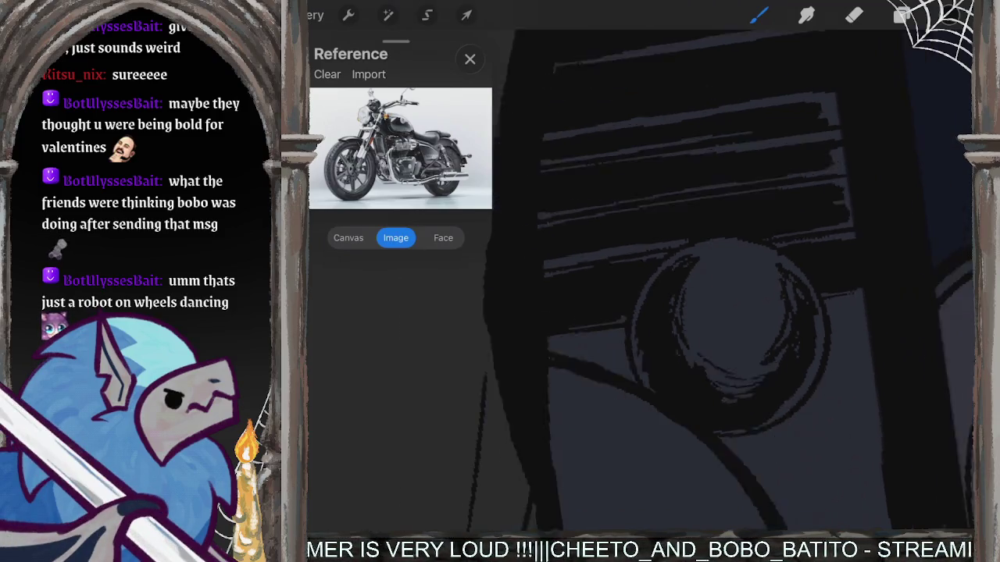
Zoom out to review the panel, then ColorDrop the grey tone into the lower-left region near the knob.
scroll(679, 281, down, 2)
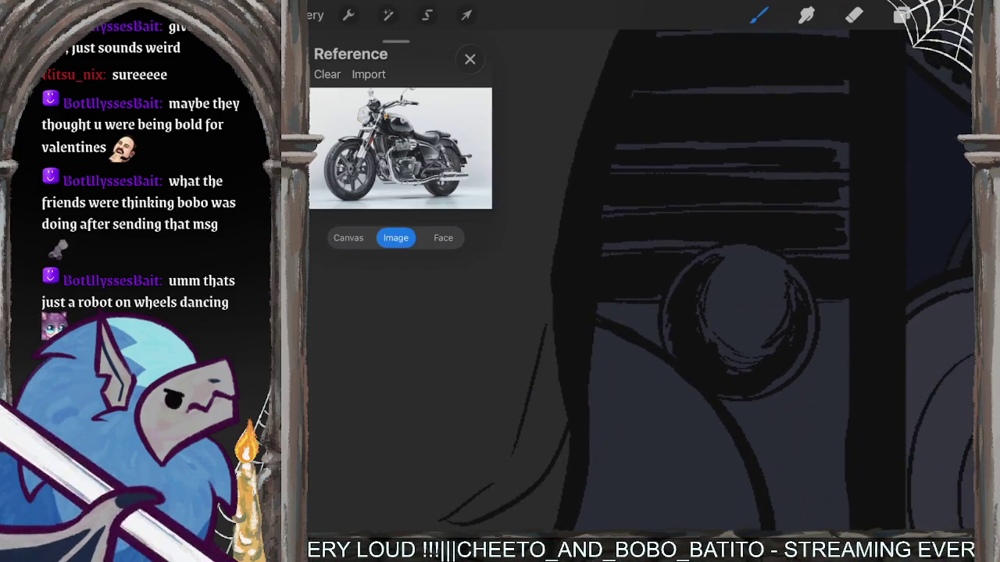
scroll(640, 281, down, 1)
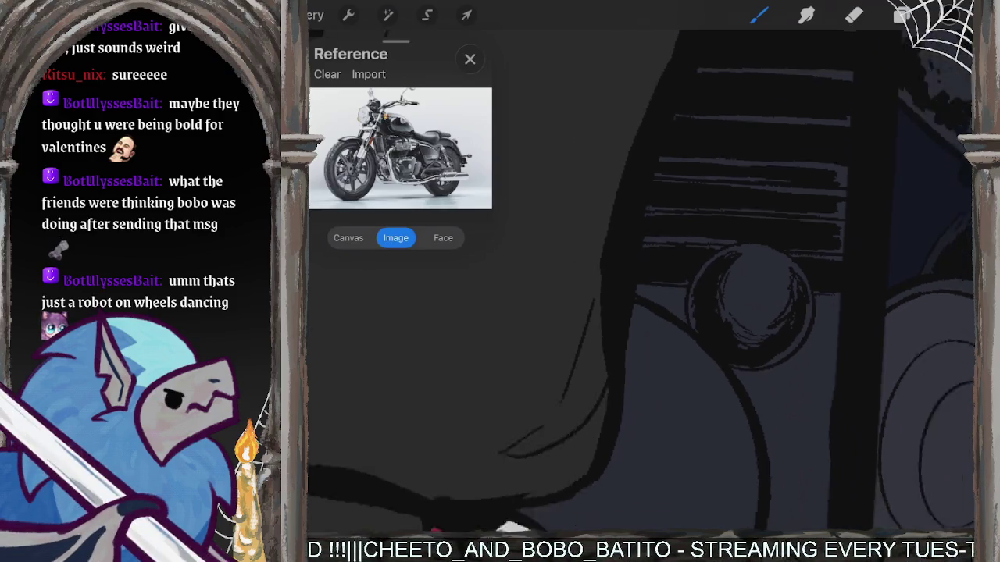
scroll(640, 281, down, 2)
scroll(640, 281, down, 2)
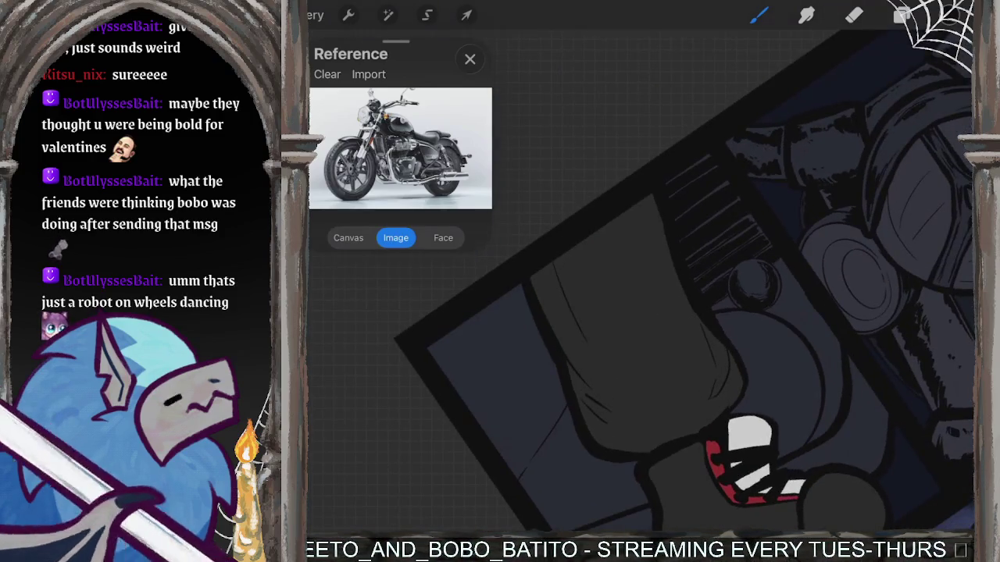
scroll(641, 281, down, 2)
scroll(640, 281, up, 2)
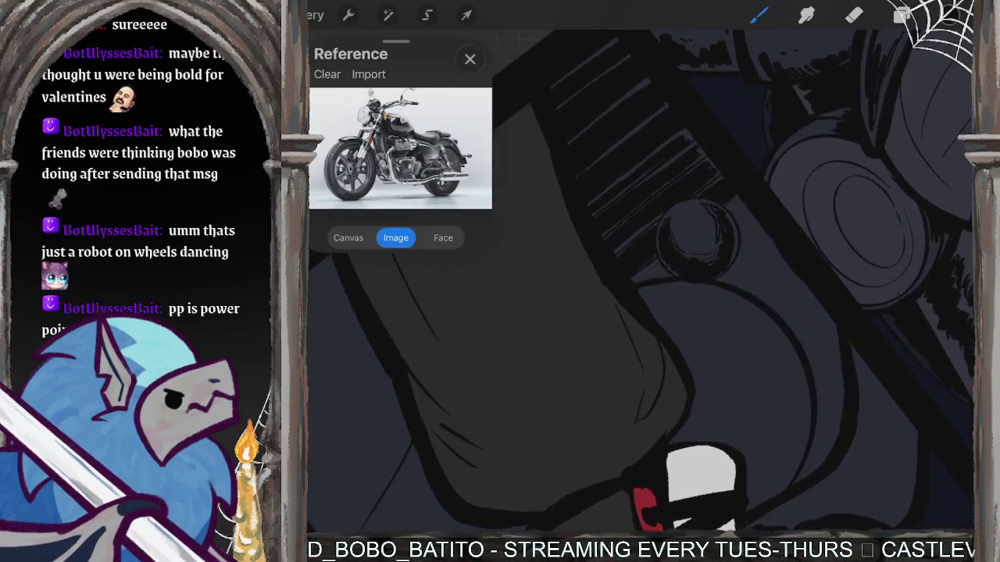
scroll(640, 281, up, 2)
scroll(640, 281, up, 1)
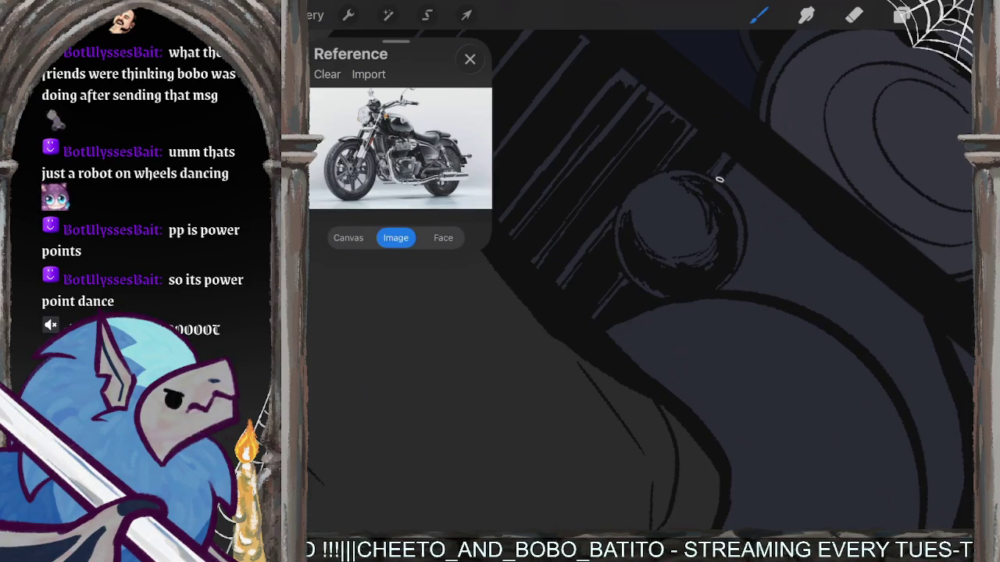
drag(949, 16, 828, 273)
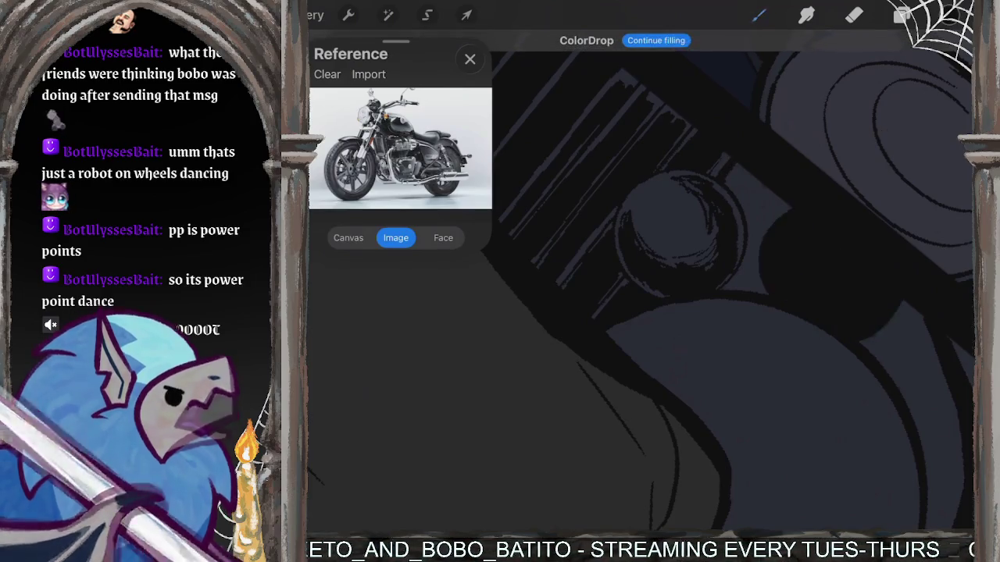
click(469, 391)
click(469, 390)
scroll(641, 289, up, 3)
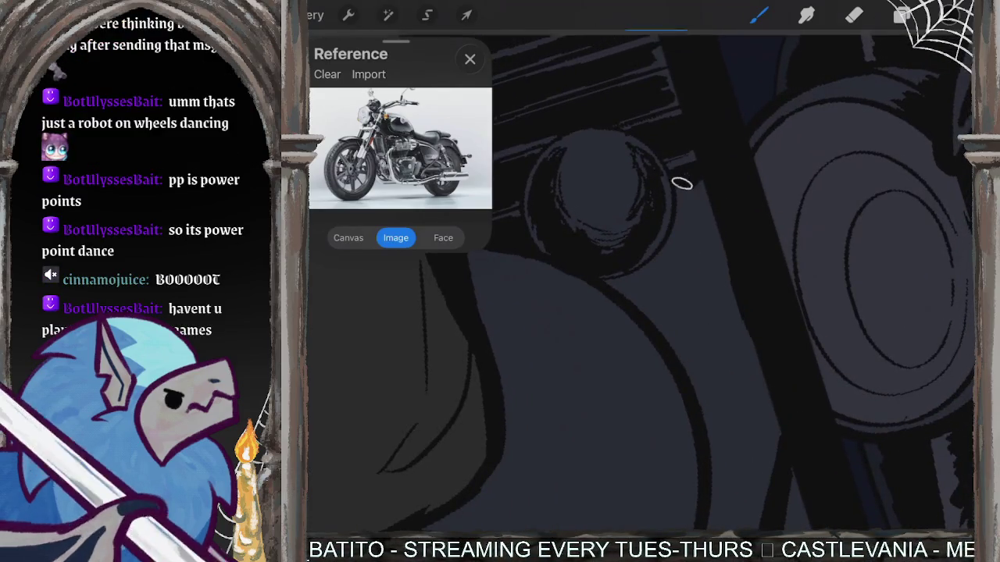
Paint a dark shading stroke along the round knob's edge.
mouse_move(689, 176)
mouse_down()
mouse_move(706, 223)
mouse_move(691, 205)
mouse_move(664, 263)
mouse_move(680, 231)
mouse_move(617, 285)
mouse_move(662, 317)
mouse_move(644, 285)
mouse_move(680, 290)
mouse_move(720, 353)
mouse_move(736, 337)
mouse_up()
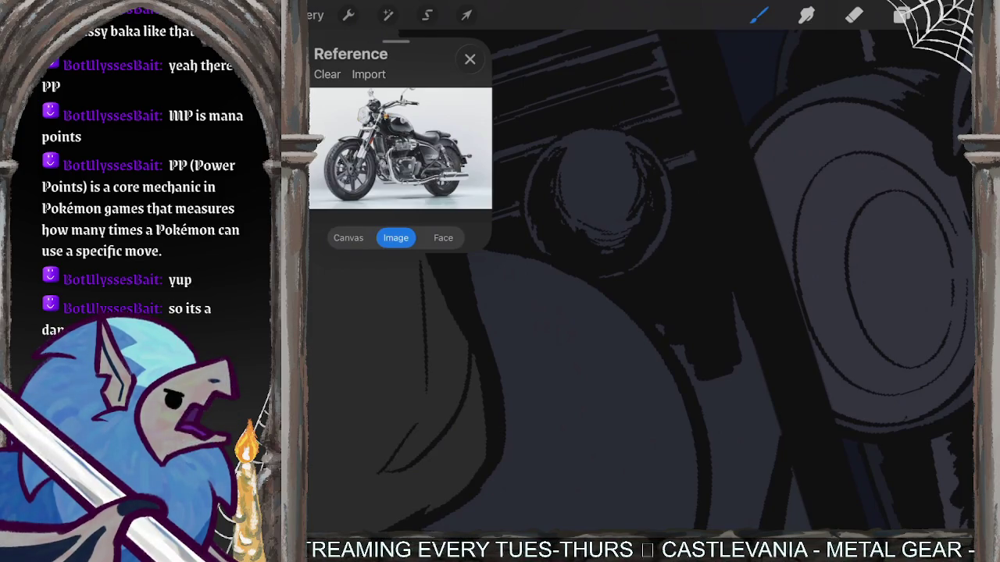
Add dark shading strokes to the engine parts beside the knob.
mouse_move(729, 286)
mouse_down()
mouse_move(739, 340)
mouse_move(680, 400)
mouse_up()
drag(738, 389, 720, 403)
drag(742, 332, 730, 412)
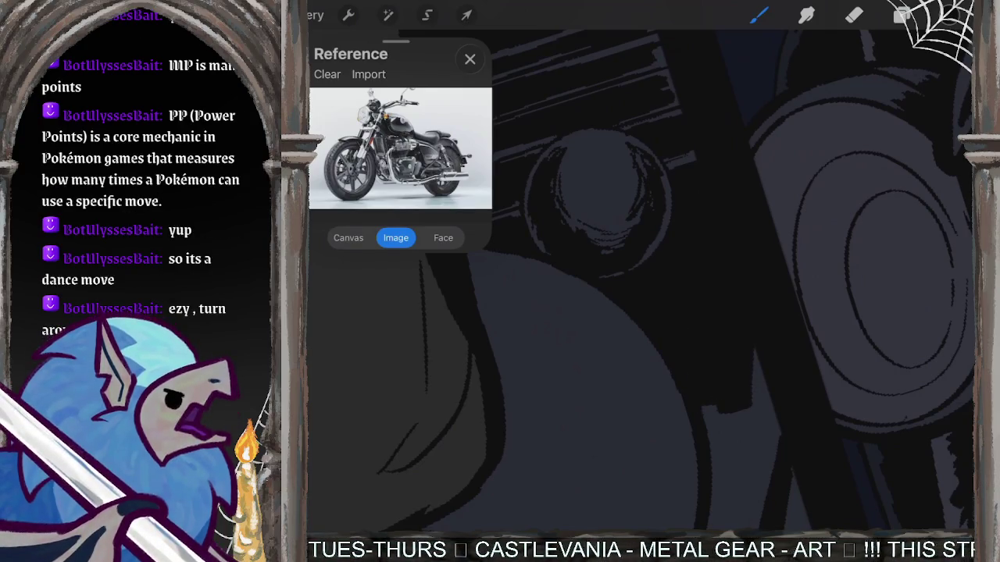
scroll(690, 314, down, 3)
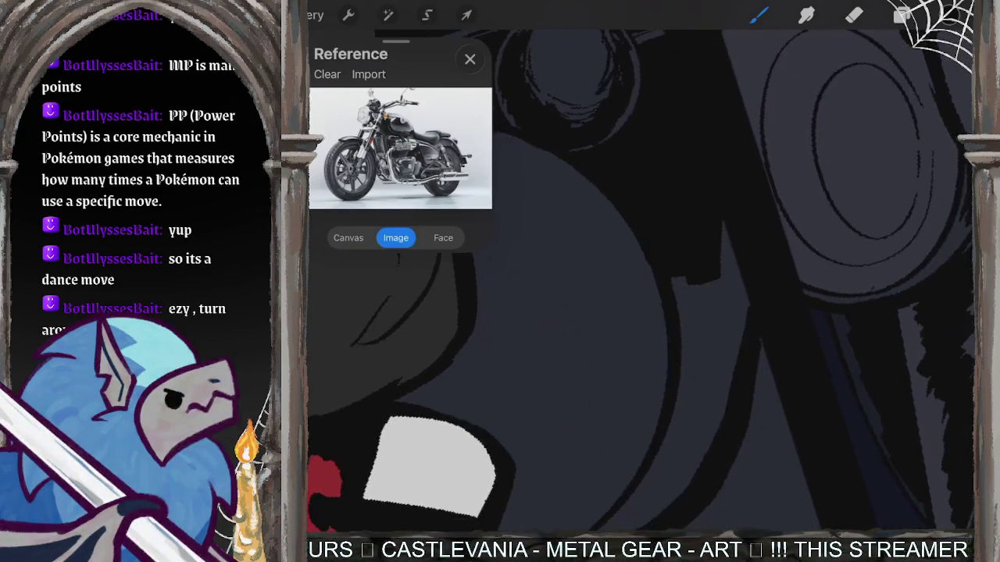
Shade below the dark blob, extend it downward, and fill the grey gap in the stroke.
mouse_move(690, 315)
mouse_down()
mouse_move(692, 333)
mouse_move(718, 224)
mouse_up()
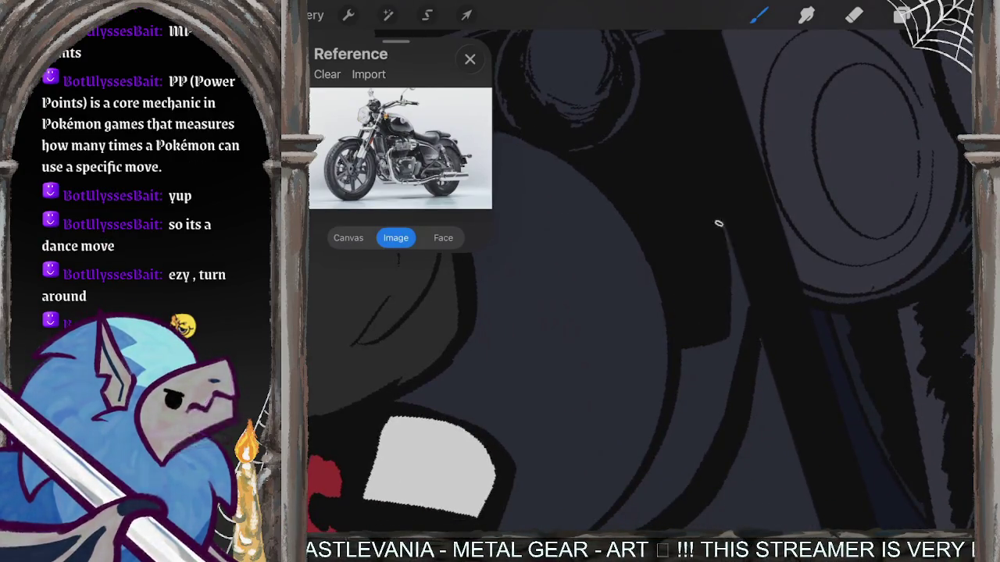
mouse_move(731, 337)
mouse_down()
mouse_move(678, 486)
mouse_move(609, 522)
mouse_up()
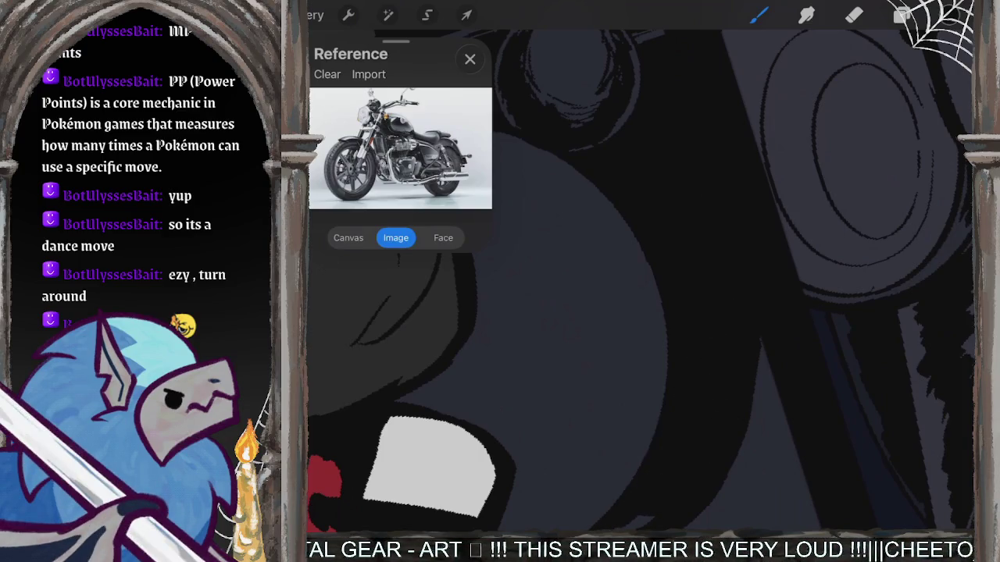
scroll(608, 439, up, 2)
drag(608, 438, 678, 414)
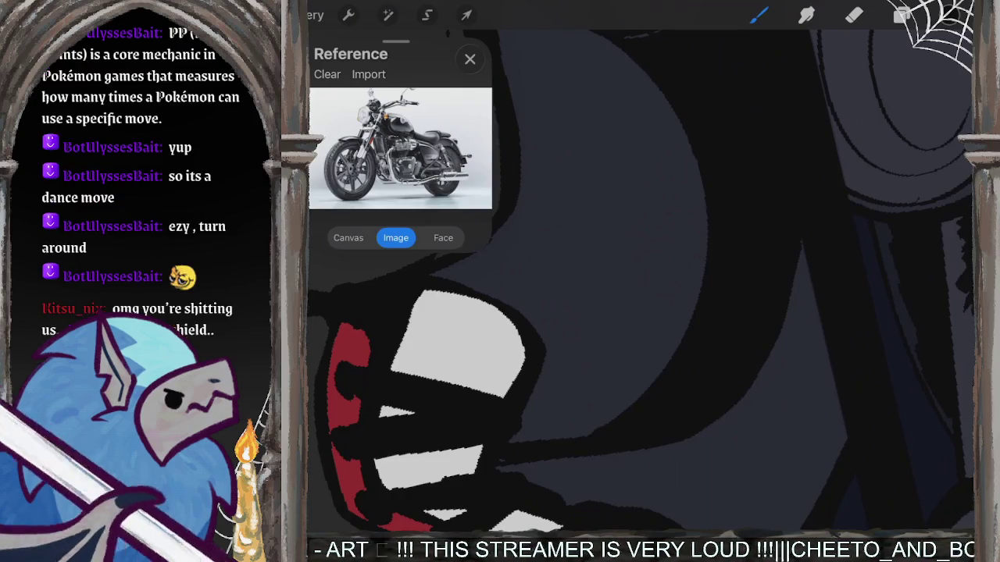
scroll(641, 281, down, 1)
scroll(640, 281, down, 1)
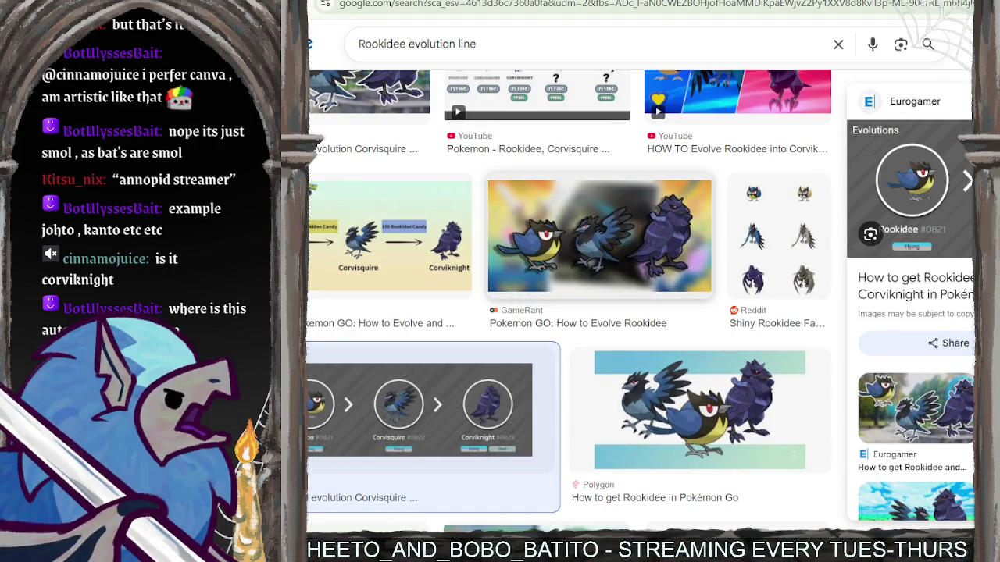
Preview the GameRant Rookidee evolution image and the Rookidee evolution chart.
click(650, 291)
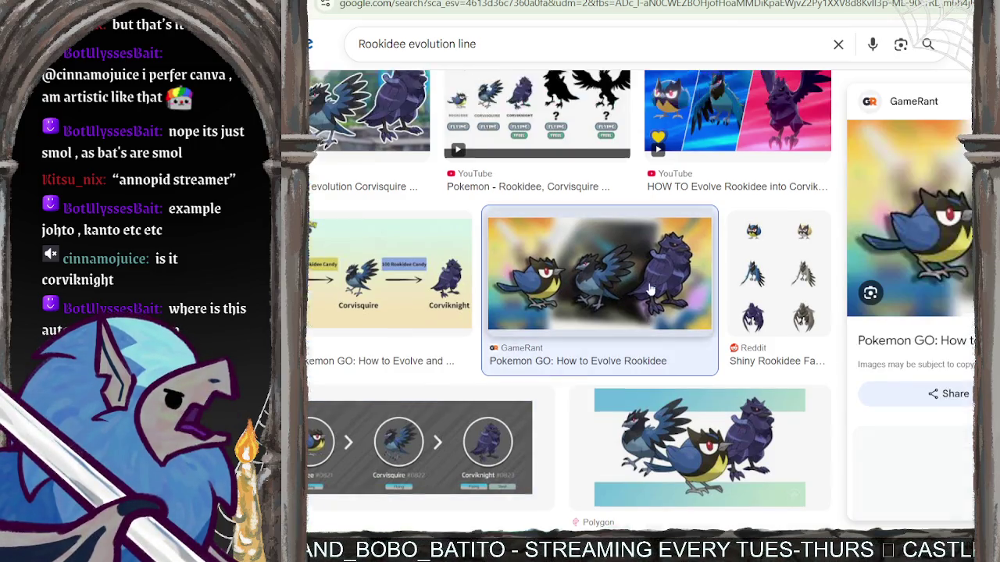
scroll(482, 418, up, 1)
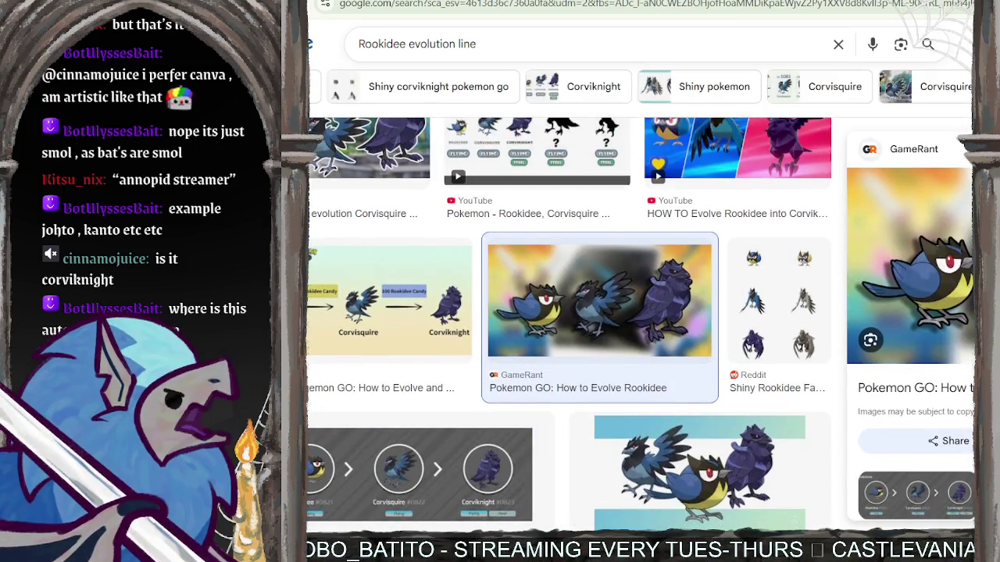
click(419, 474)
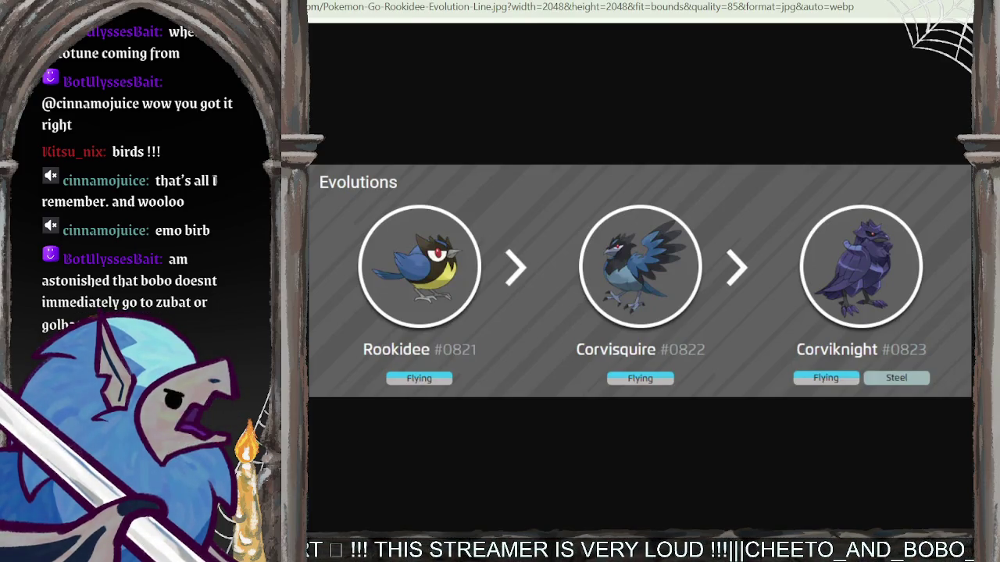
Return to the Rookidee results and delete the old search query.
key(alt+Left)
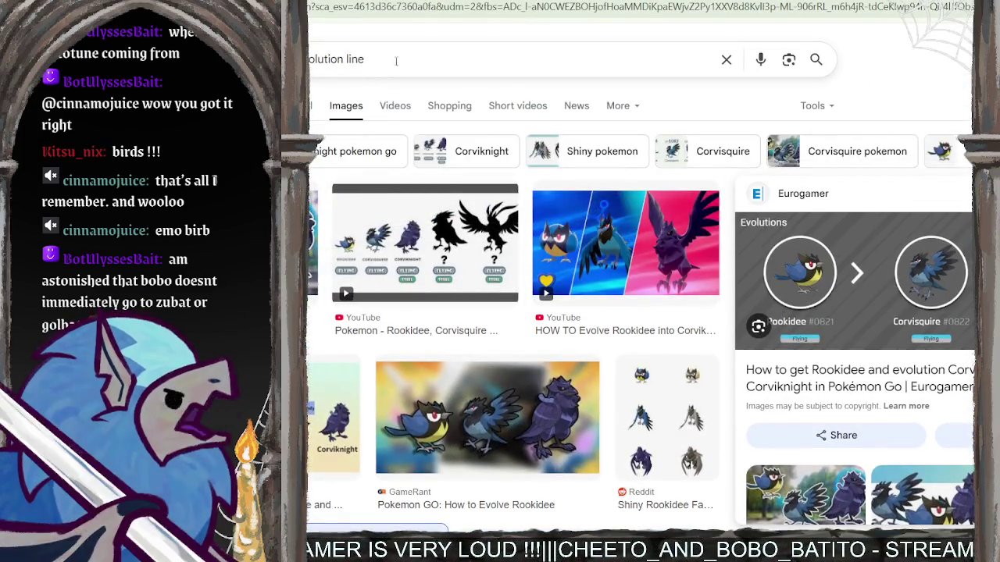
triple_click(395, 59)
key(BackSpace)
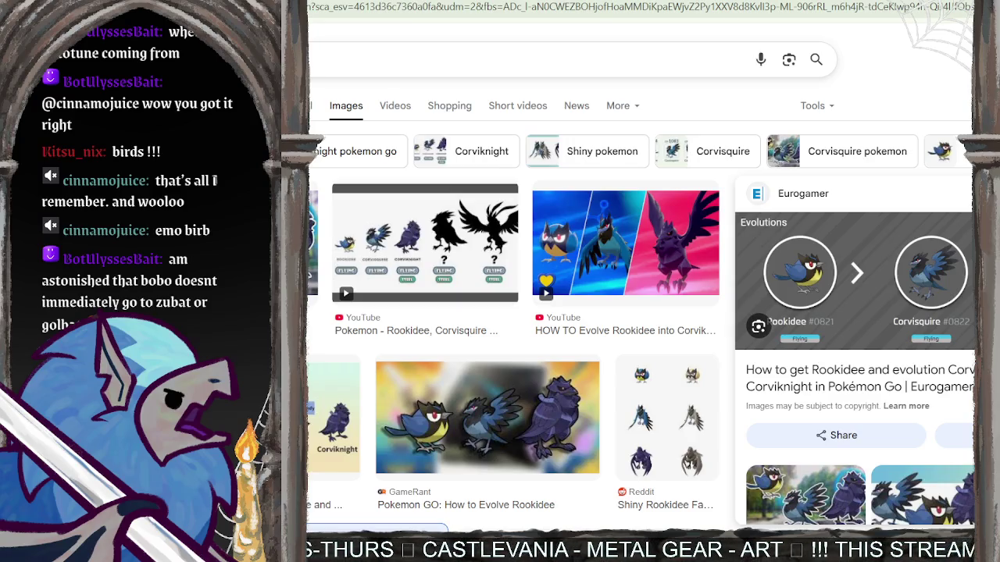
Search for 'ponyta' and open the Tumblr image of Ponyta beside Galarian Ponyta.
key(slash)
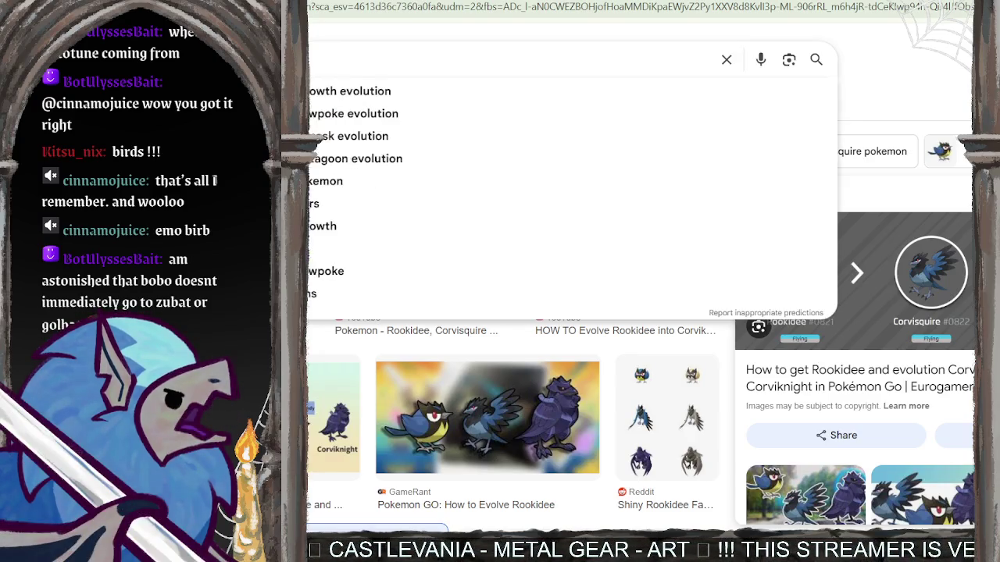
text(ponyt)
text(a)
key(Return)
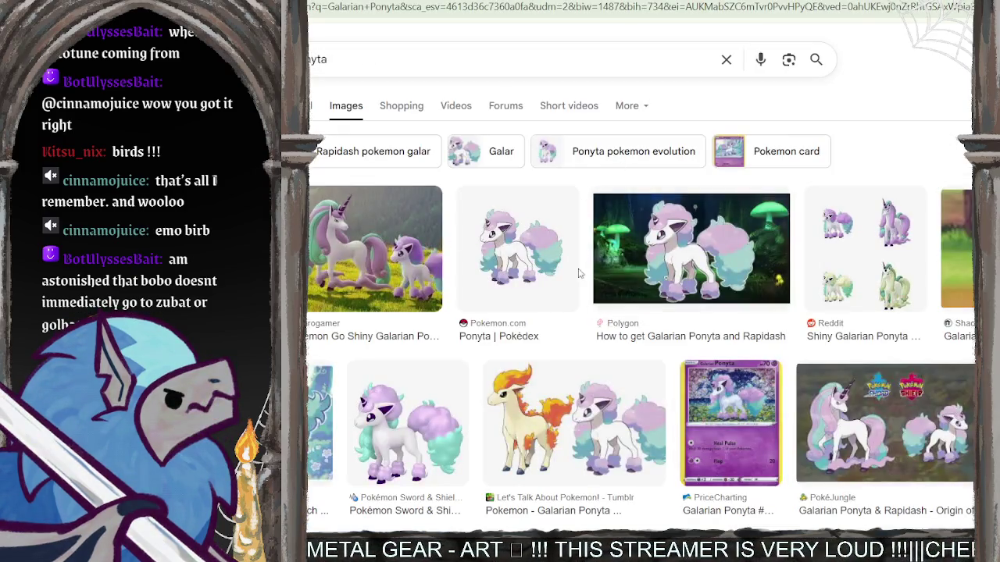
scroll(578, 257, down, 2)
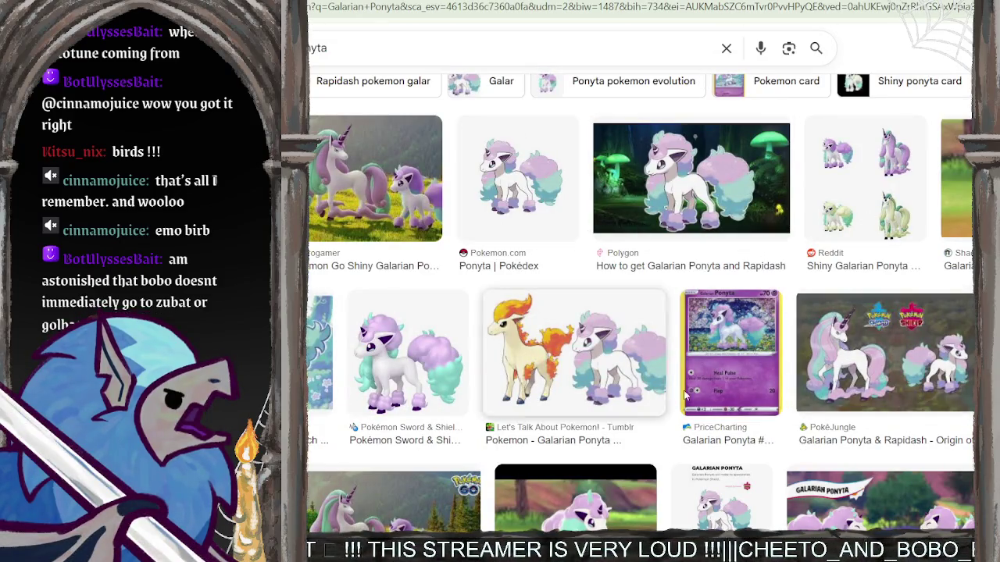
click(580, 356)
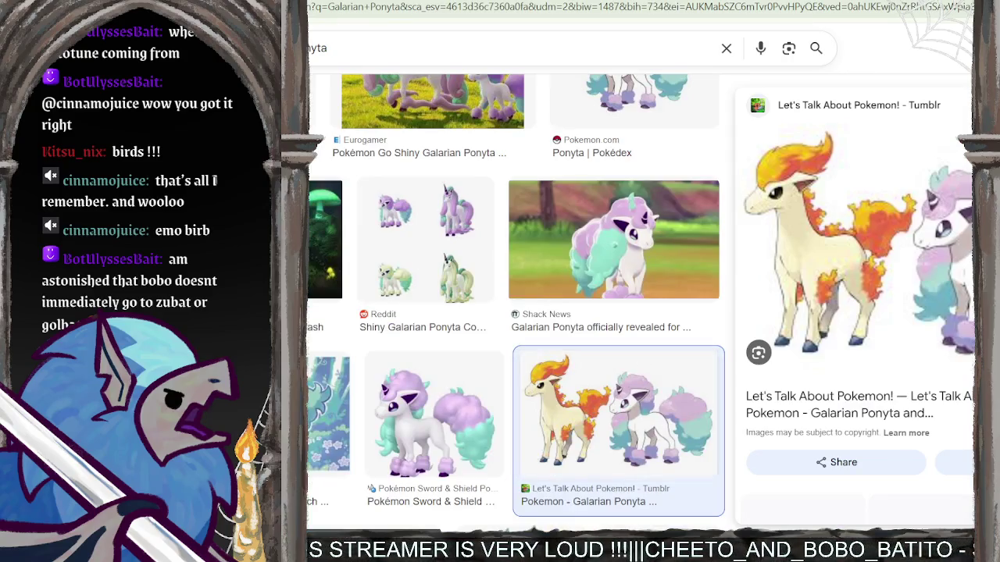
scroll(951, 185, down, 2)
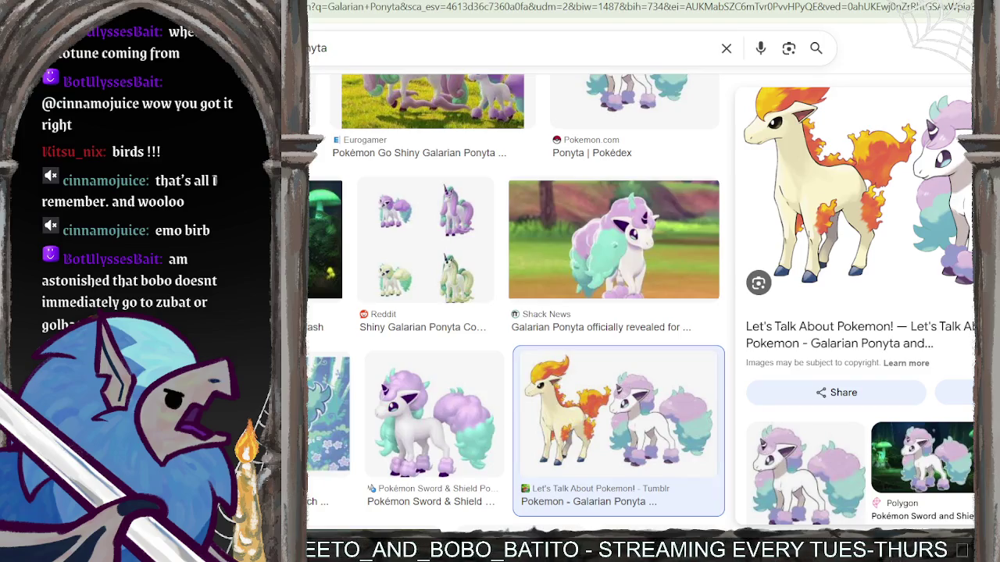
click(852, 188)
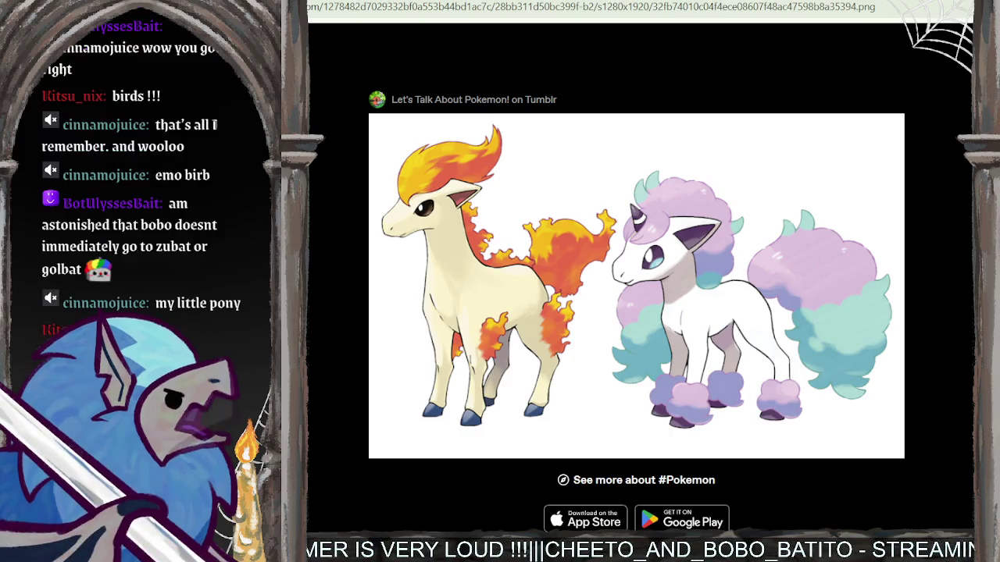
Go back to the Galarian Ponyta results and empty the search box.
key(alt+Left)
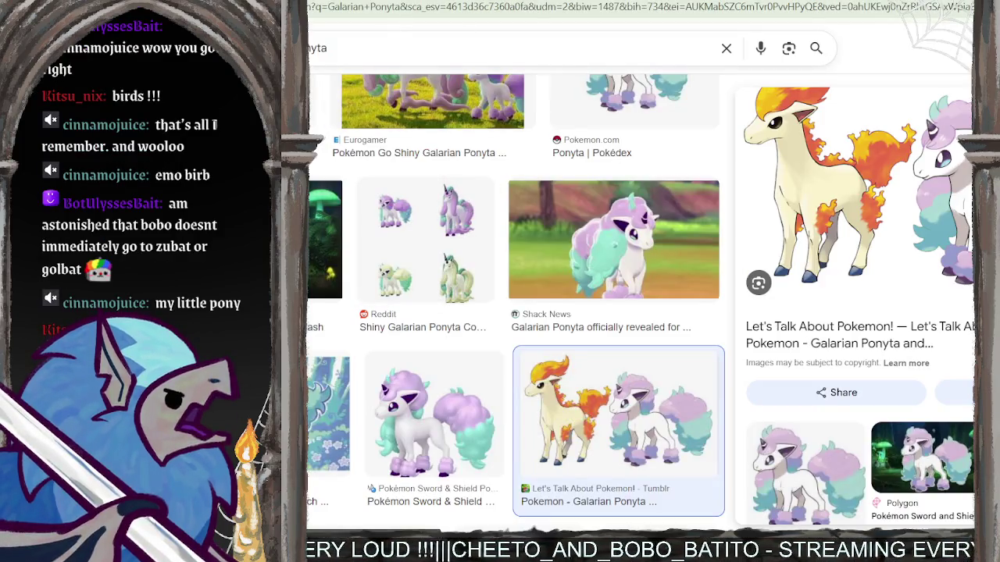
key(ctrl+a)
key(BackSpace)
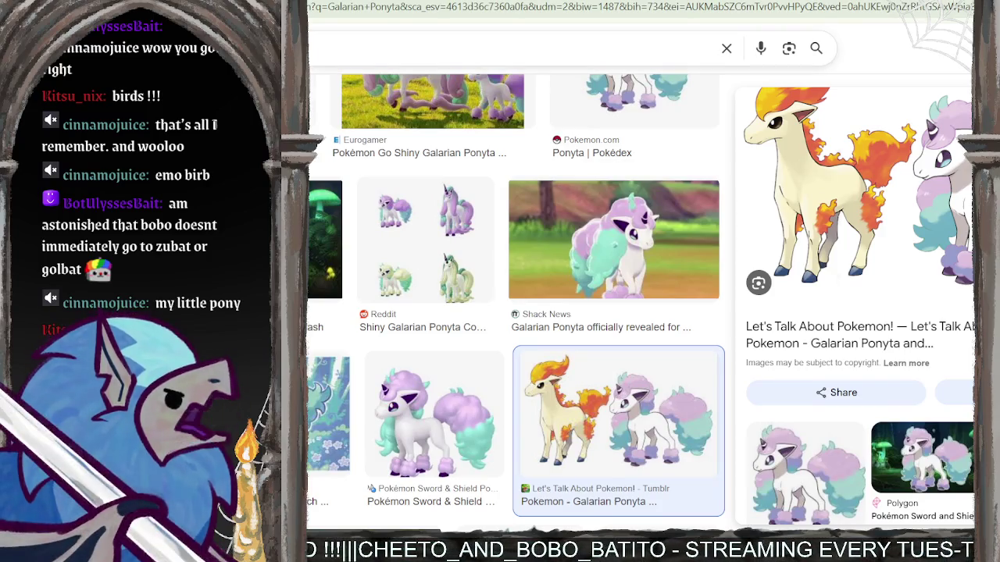
Search images for 'Novern' and switch to the corrected 'Noivern' results.
text(Novern)
key(Return)
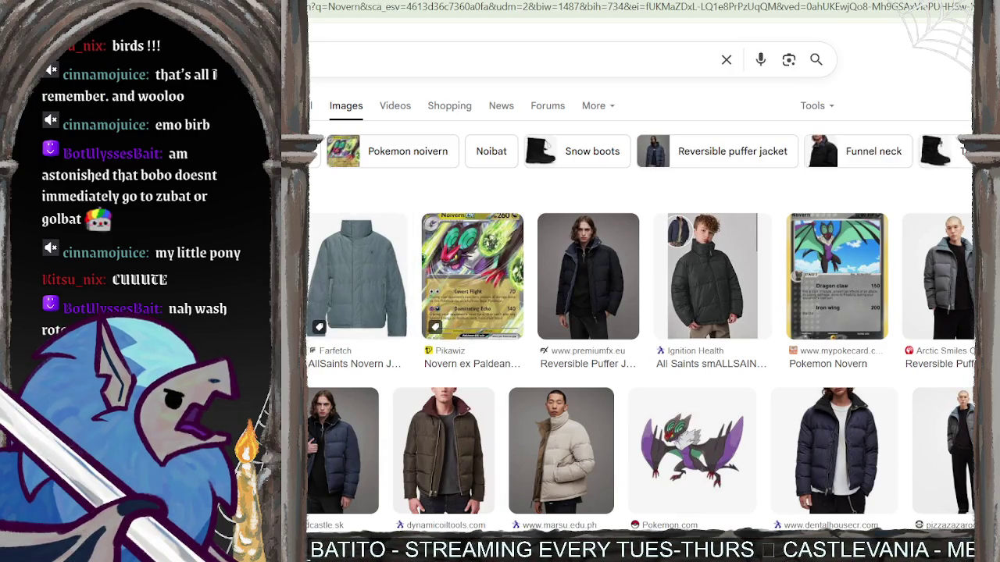
click(398, 151)
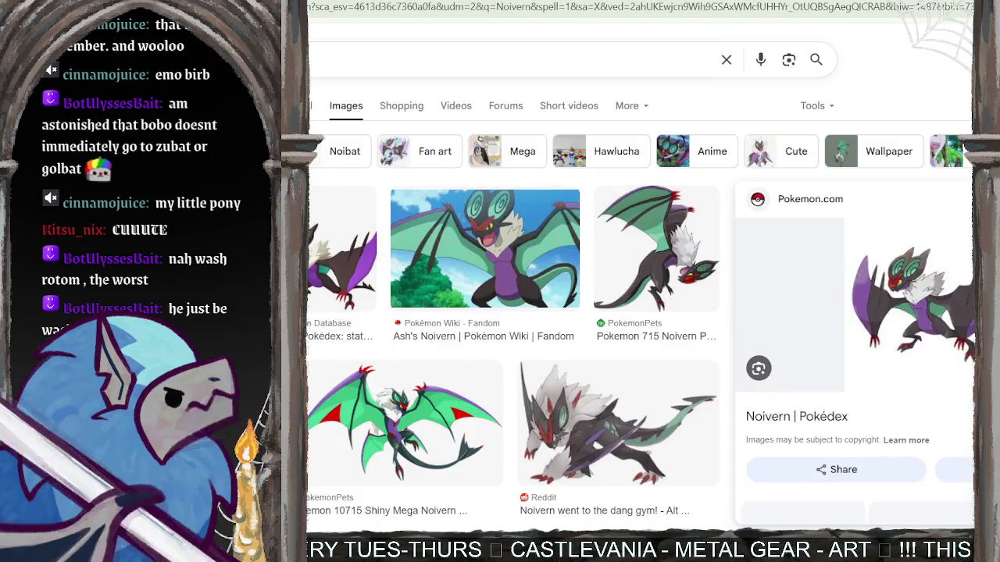
Step through the next two Noivern image previews.
scroll(396, 411, down, 2)
scroll(396, 411, down, 3)
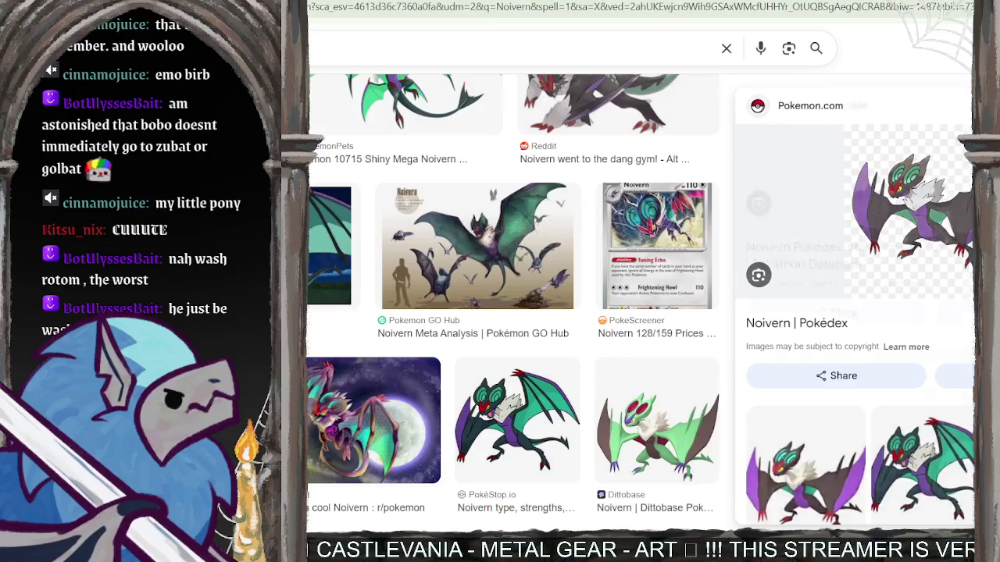
key(Right)
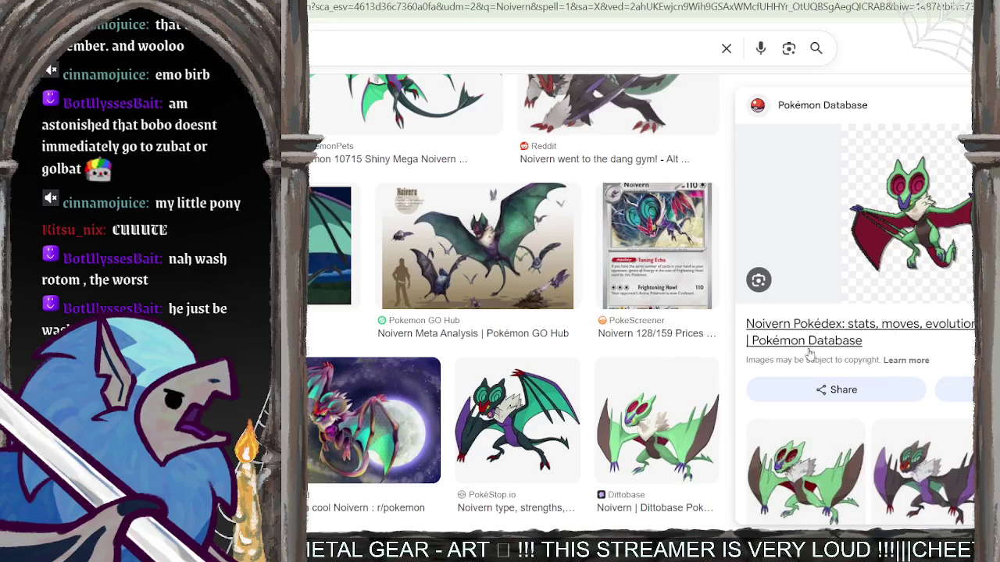
scroll(781, 336, up, 2)
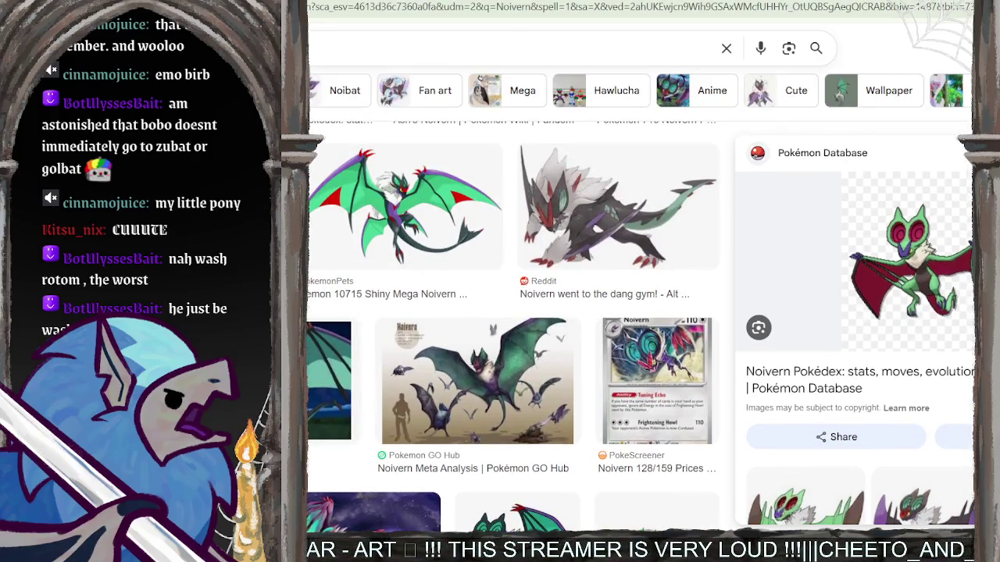
key(Right)
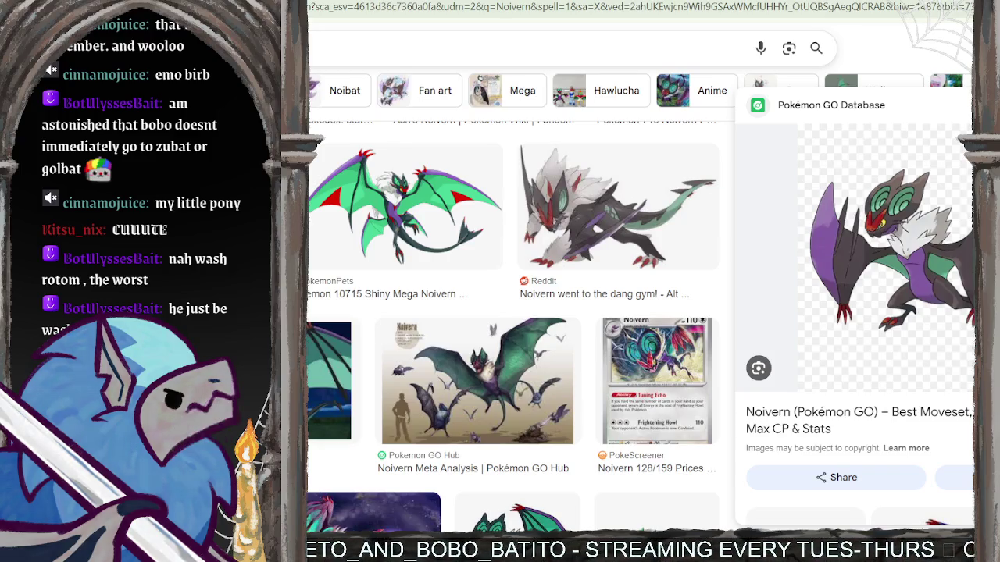
Search 'rotom', then open the Sword & Shield Pokédex Wash Rotom picture on its own page.
text(rot)
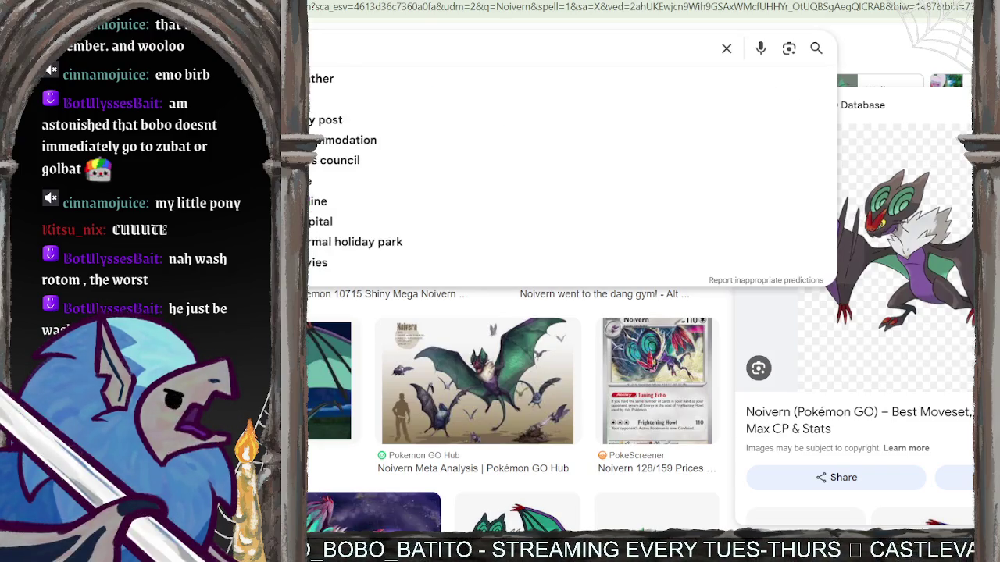
text(om)
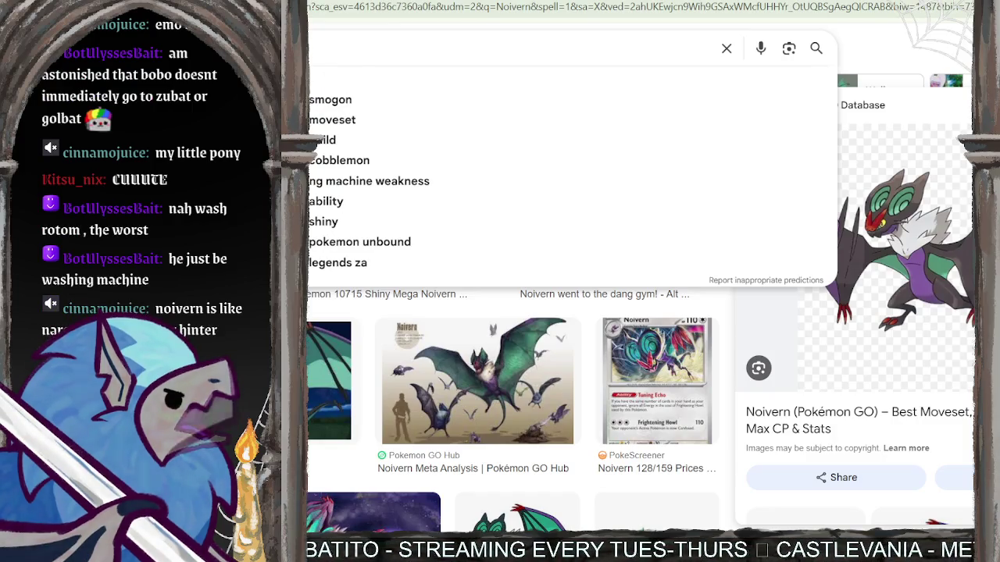
key(Return)
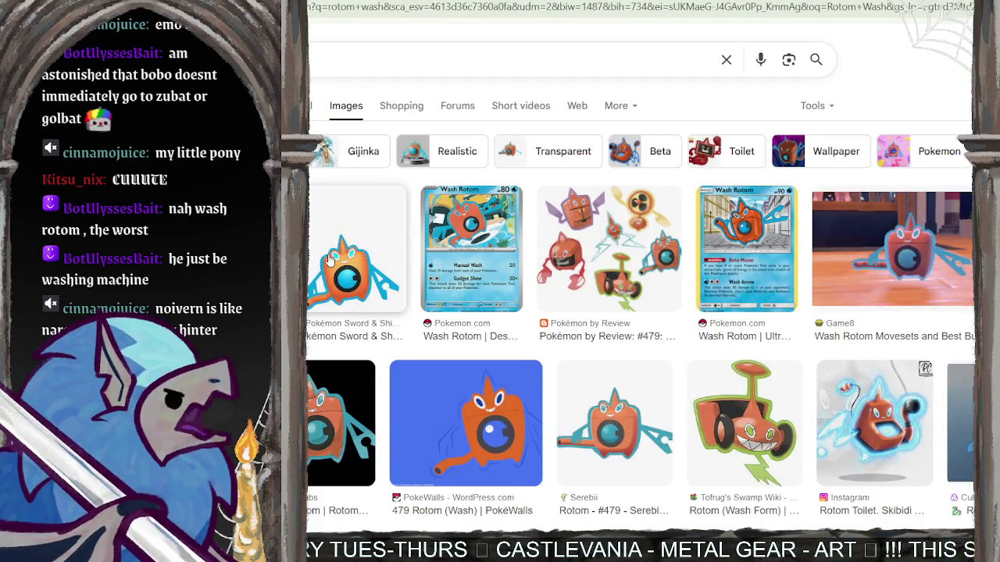
scroll(461, 341, down, 1)
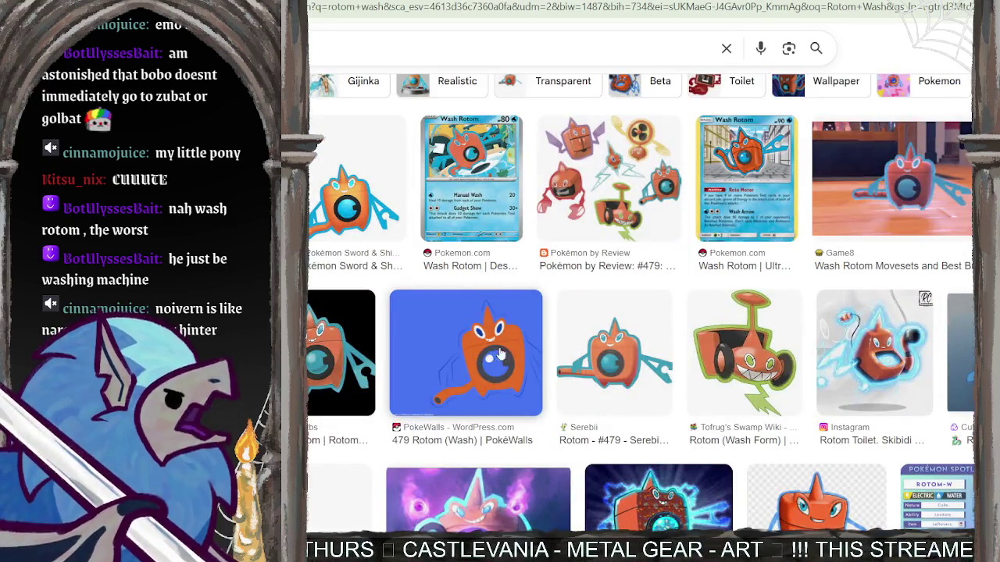
click(619, 181)
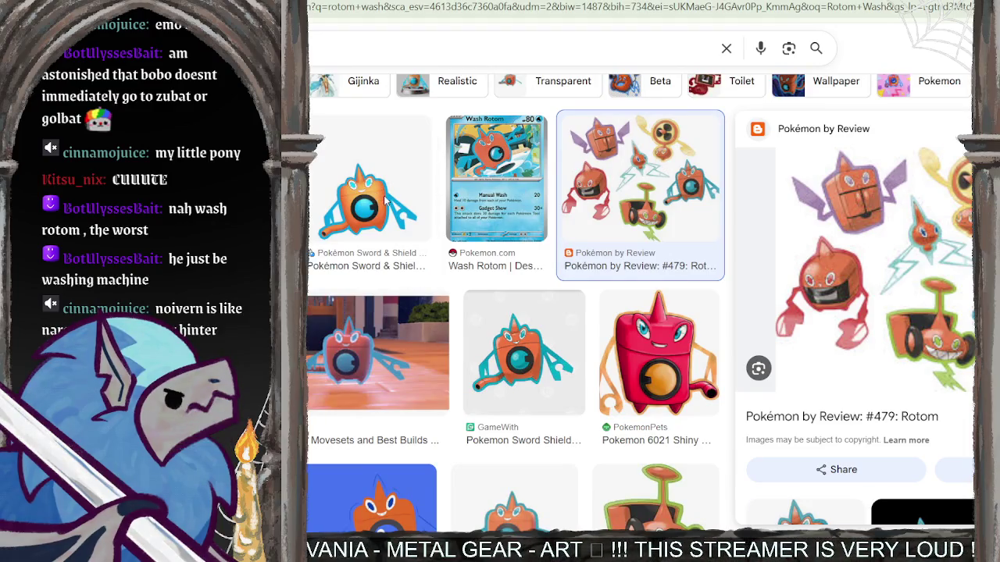
click(382, 200)
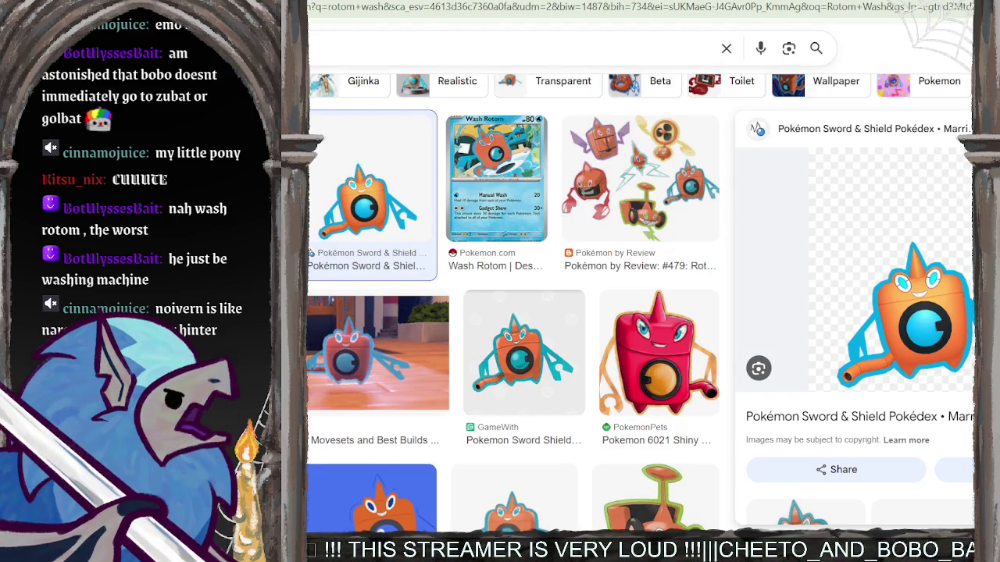
key(ctrl+Tab)
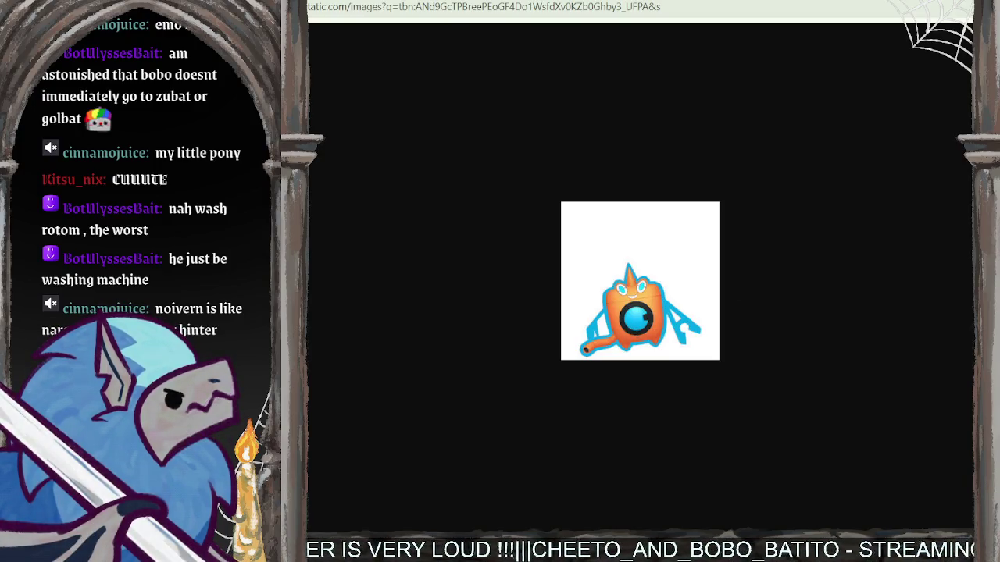
Enlarge the Sword & Shield Pokédex Rotom picture, then go back to the Wash Rotom results.
scroll(617, 360, up, 2)
scroll(617, 360, up, 3)
scroll(616, 360, up, 2)
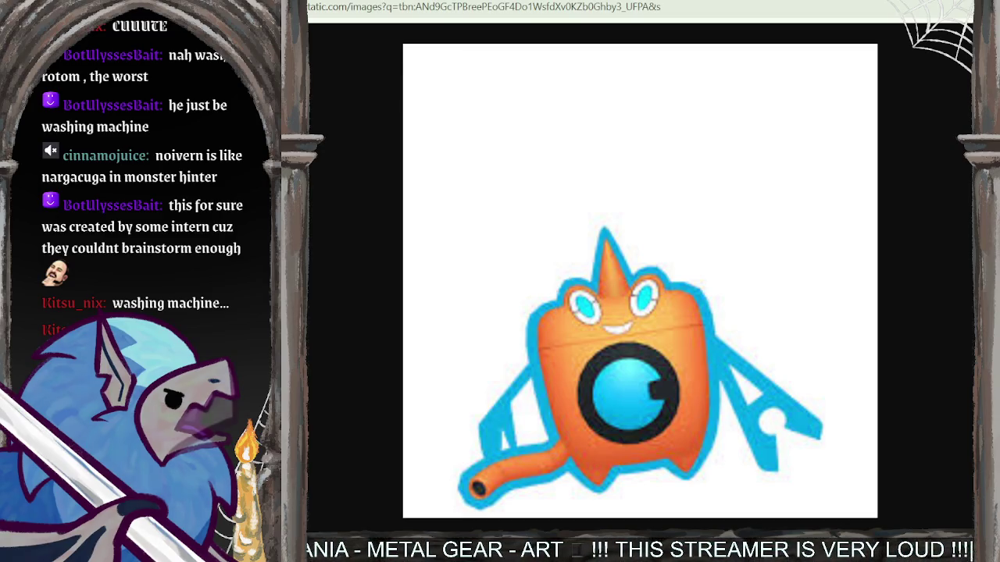
key(alt+Left)
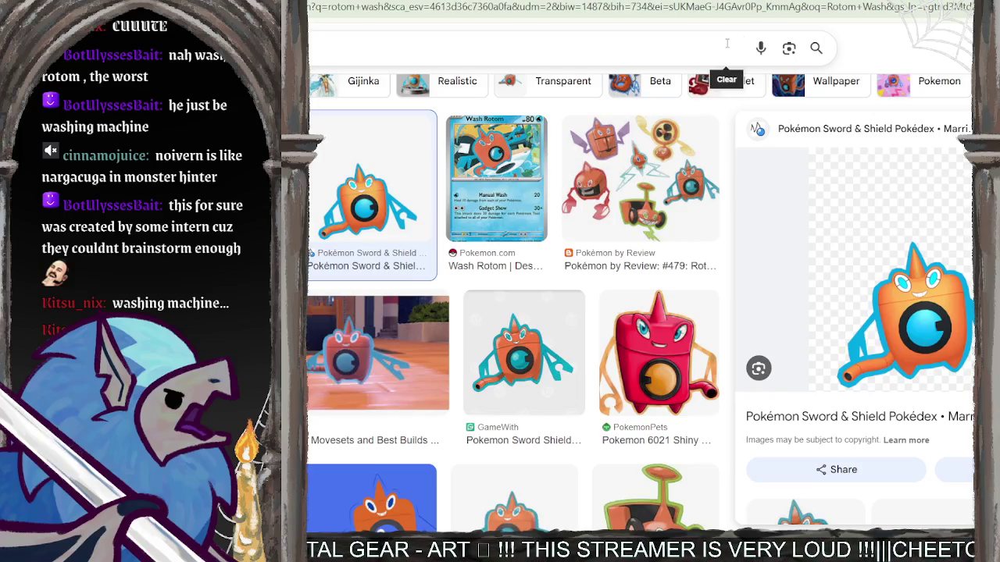
click(705, 44)
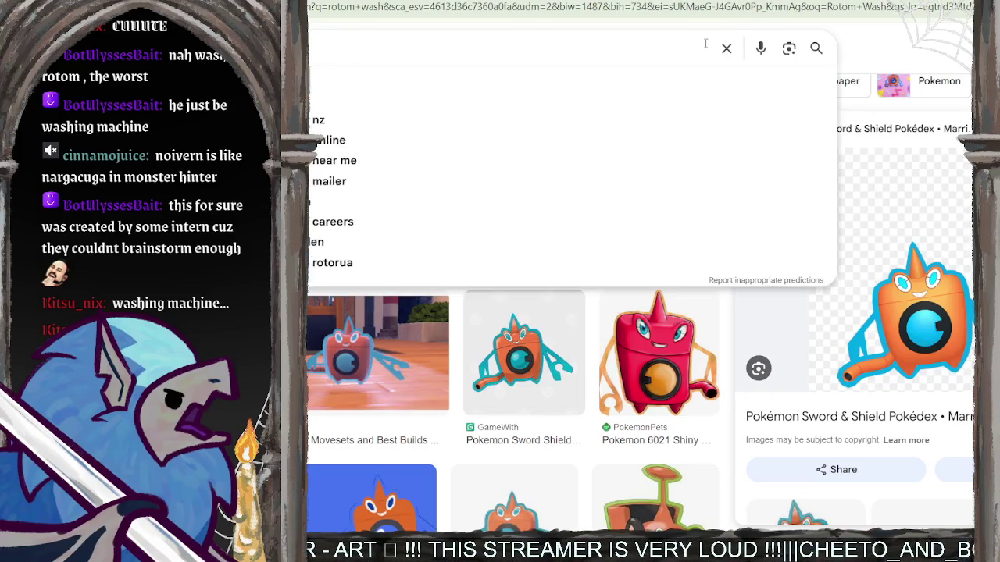
Search Wooloo and open the Reddit Shiny Wooloo & Skwovet Family comparison full size.
key(Return)
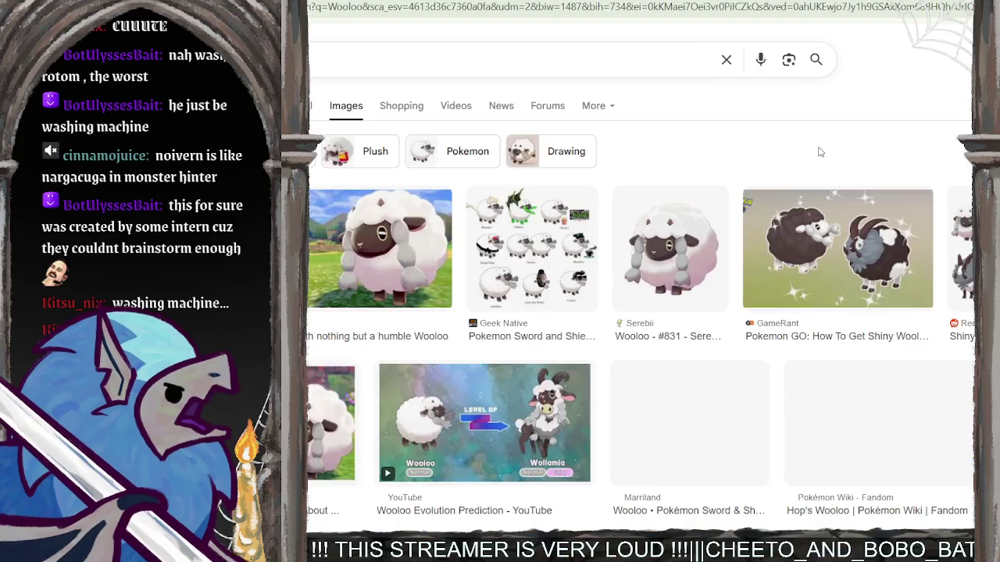
scroll(642, 189, down, 3)
scroll(642, 190, up, 1)
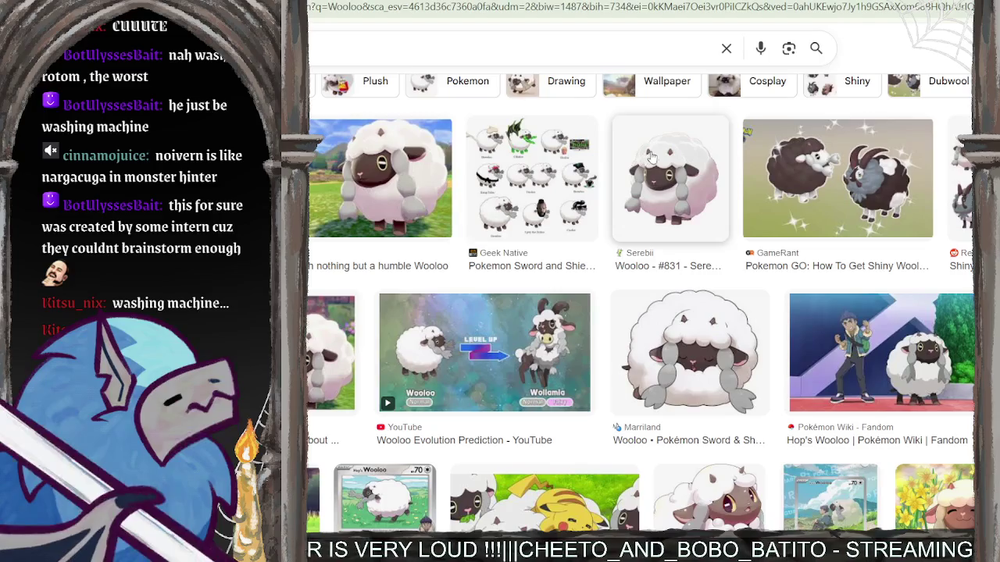
click(664, 178)
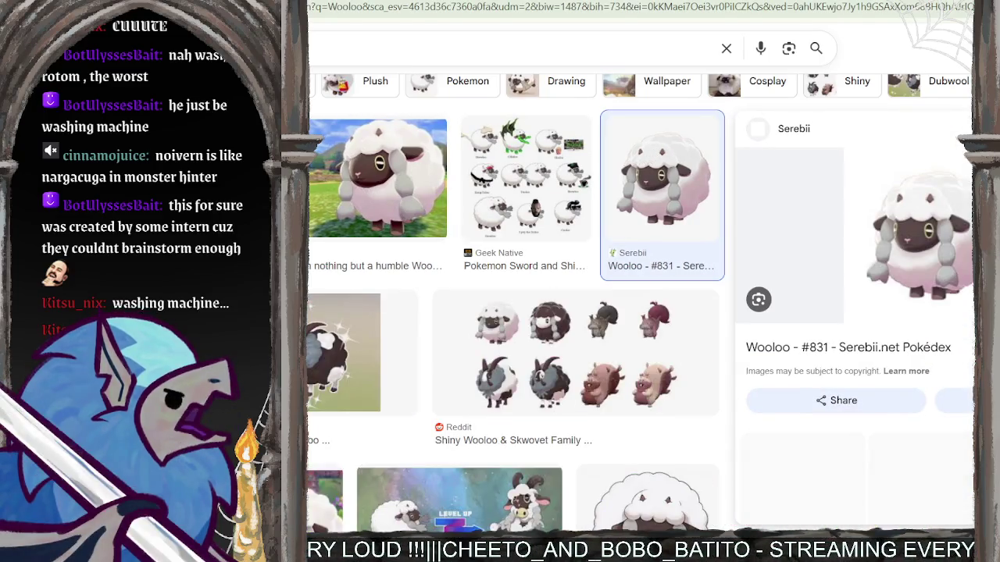
click(601, 353)
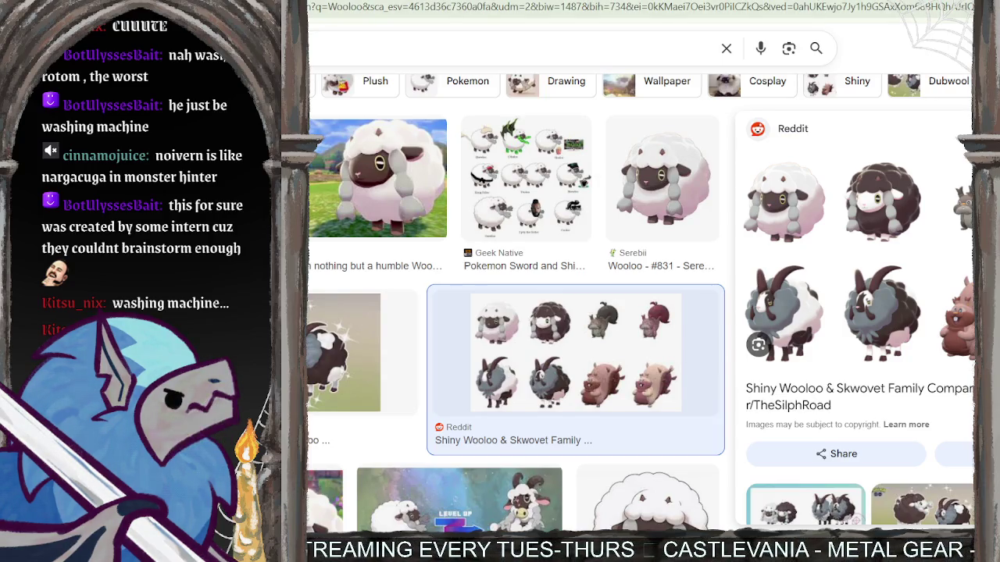
click(852, 258)
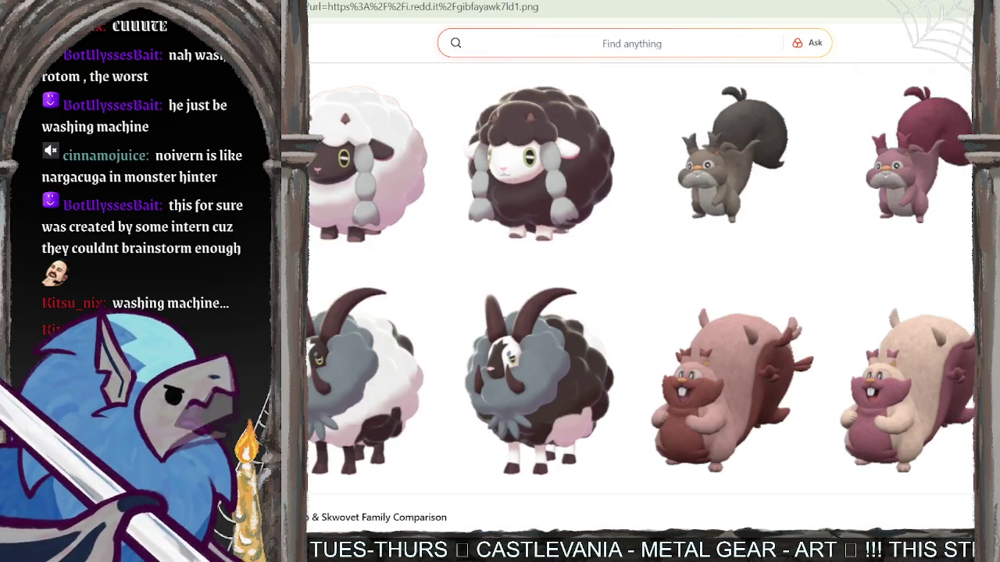
Zoom in on the dark Wooloo, then fit the whole comparison grid back in view.
click(348, 240)
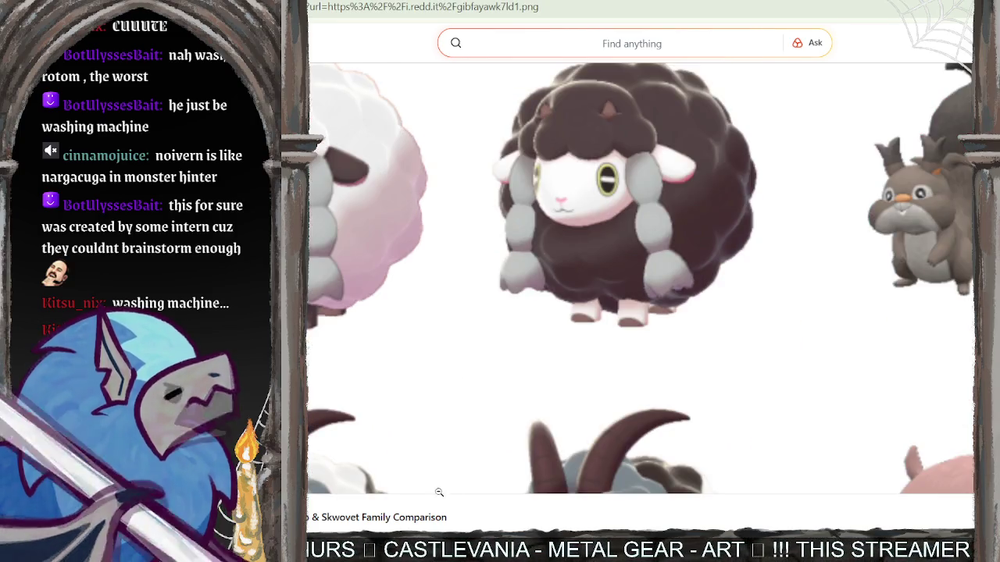
scroll(892, 416, up, 1)
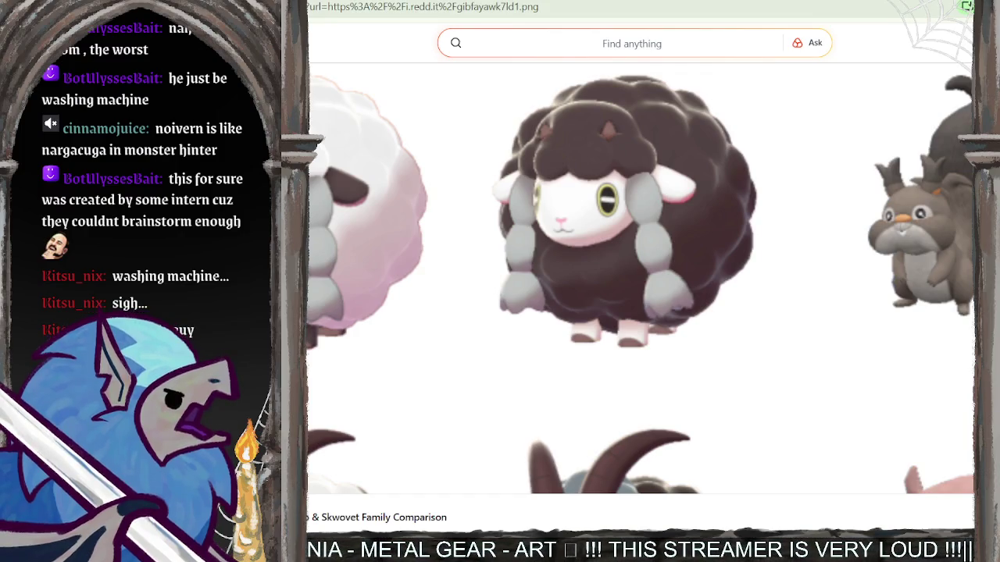
click(428, 140)
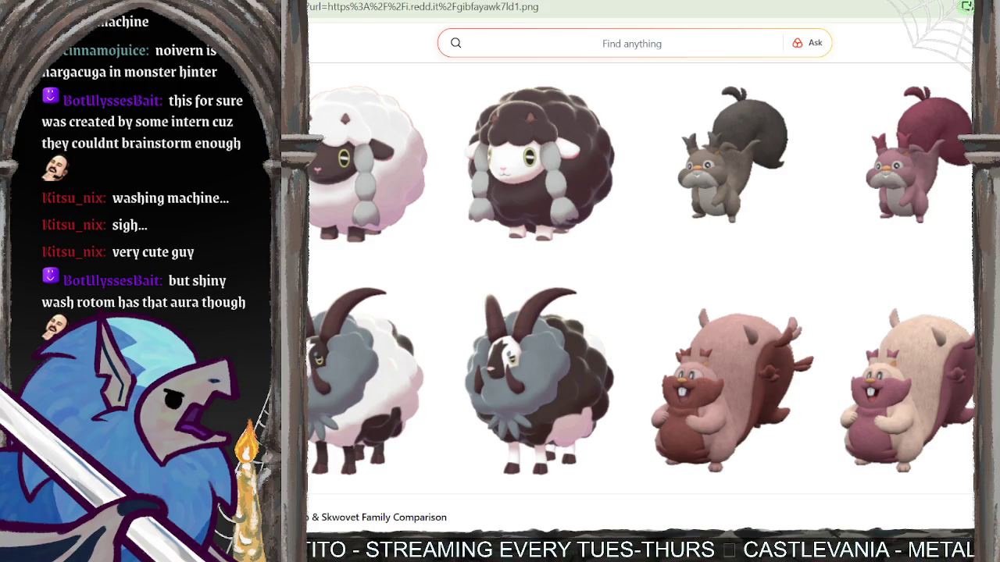
Return to the Wooloo results and enter the query 'washing machine rotom shiny'.
key(alt+Left)
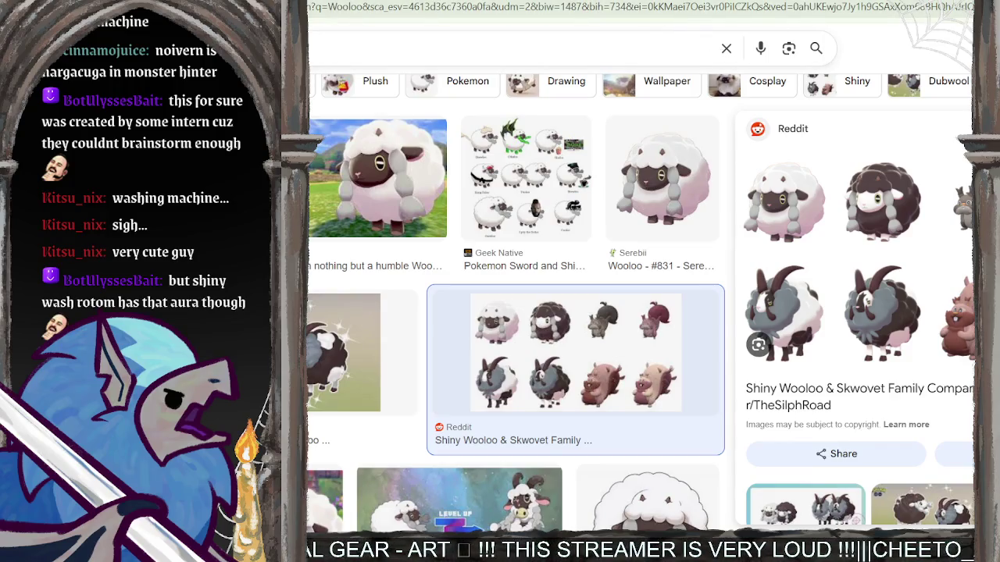
key(alt+Left)
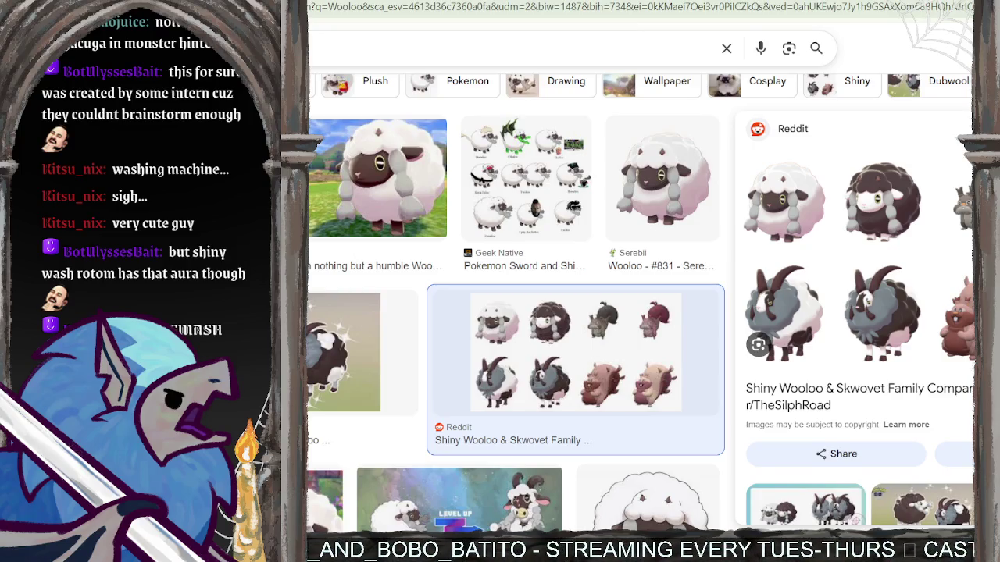
text(ne rotom )
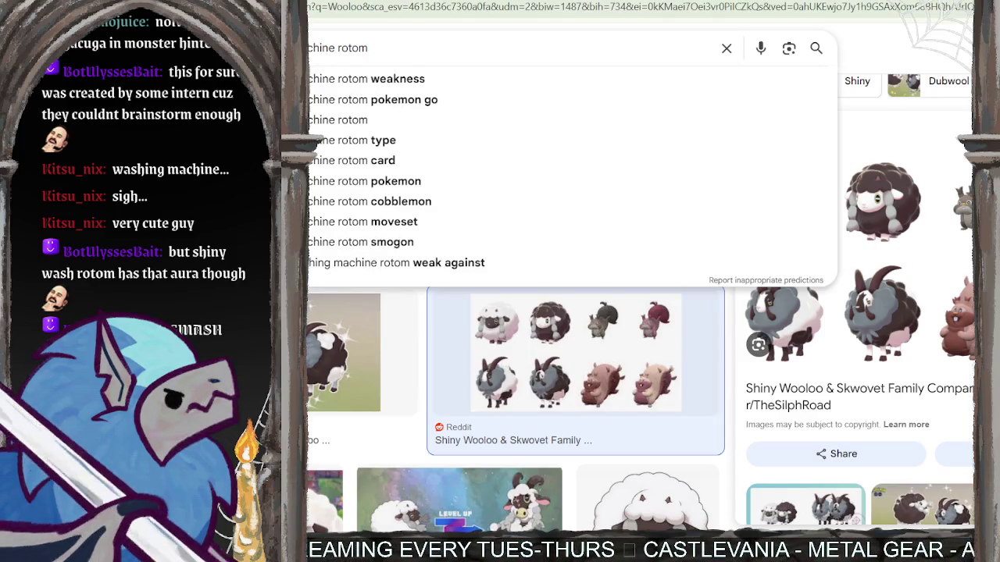
text(shiny)
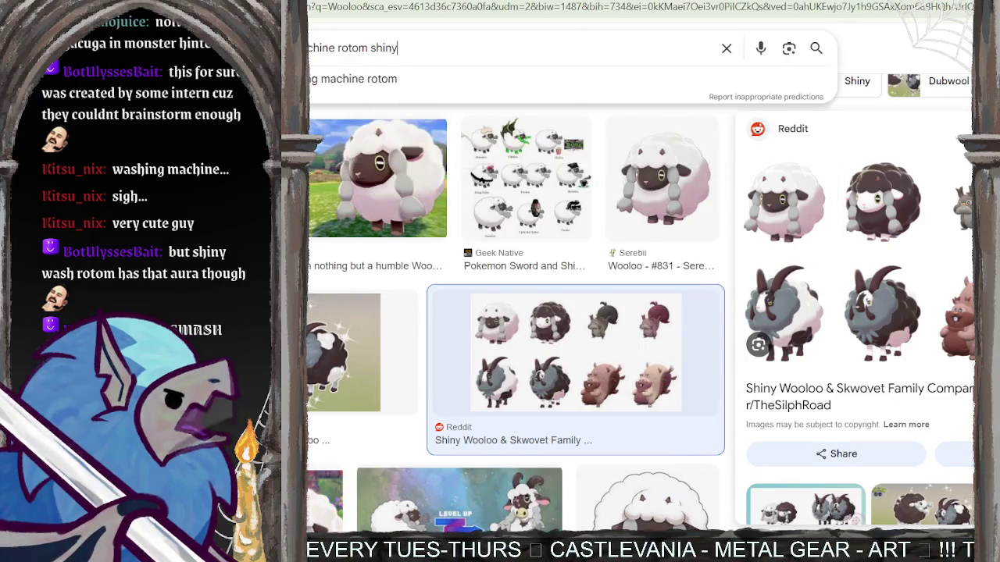
Search 'washing machine rotom shiny' and view the PokemonPets Shiny Rotom Wash image full size.
key(Return)
scroll(457, 190, down, 1)
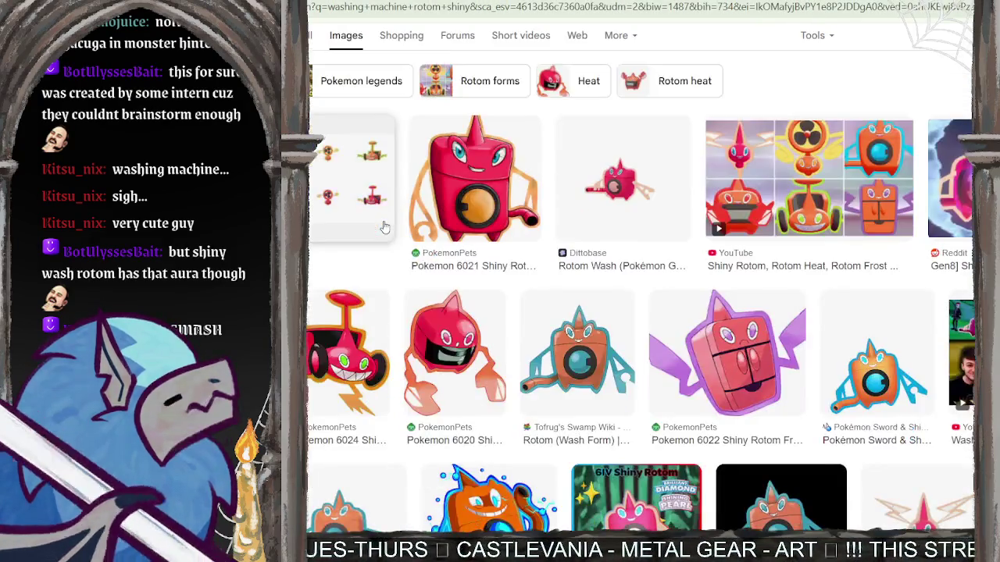
click(467, 171)
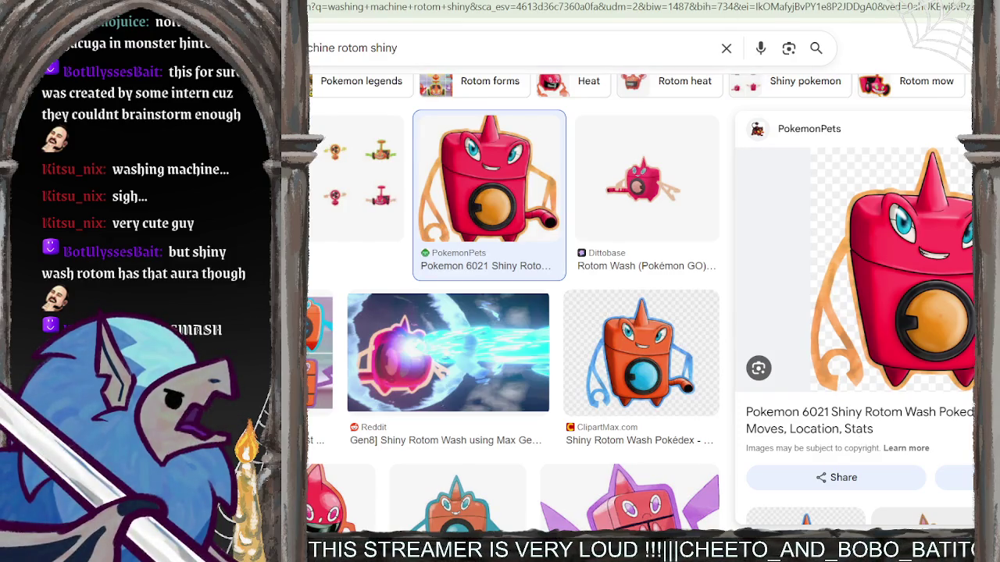
click(890, 273)
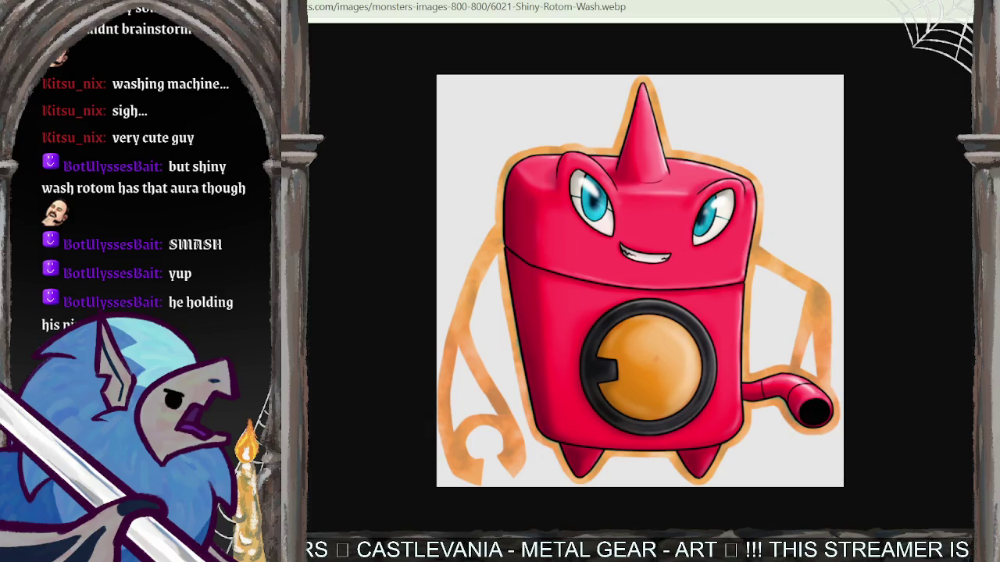
Return to the shiny Rotom results and replace the query with 'lucario'.
key(alt+Left)
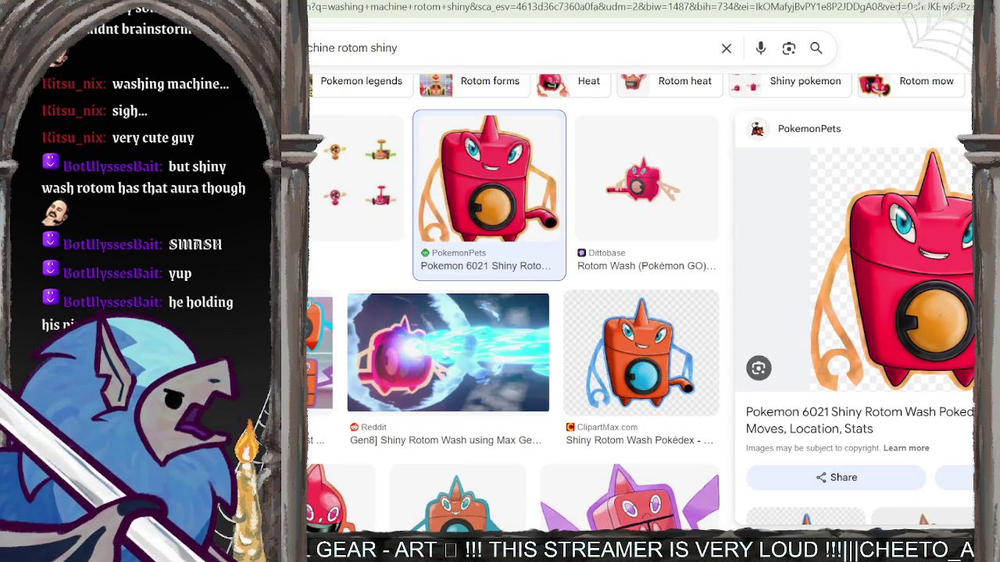
scroll(478, 321, down, 3)
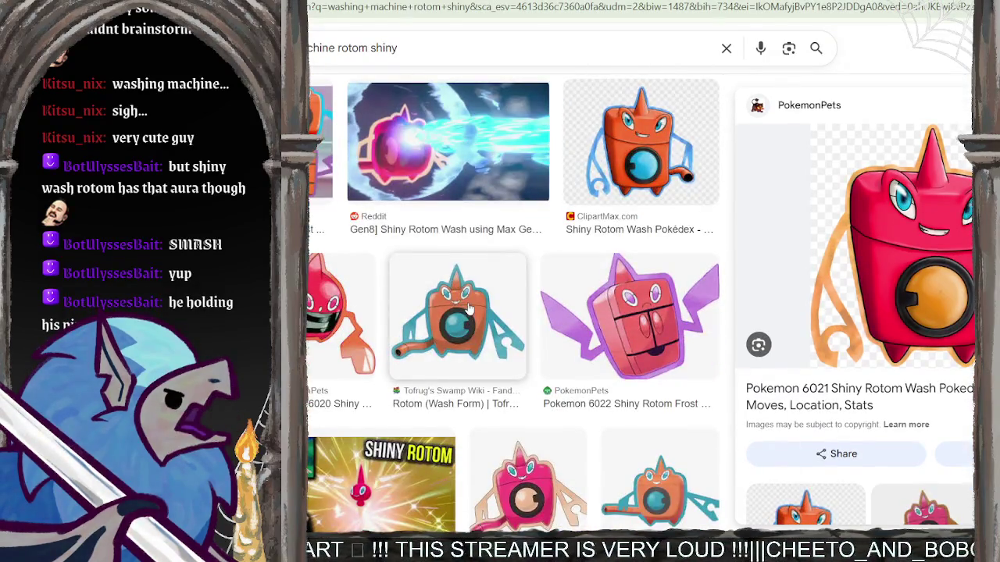
scroll(468, 313, down, 2)
scroll(468, 332, down, 1)
scroll(469, 332, down, 2)
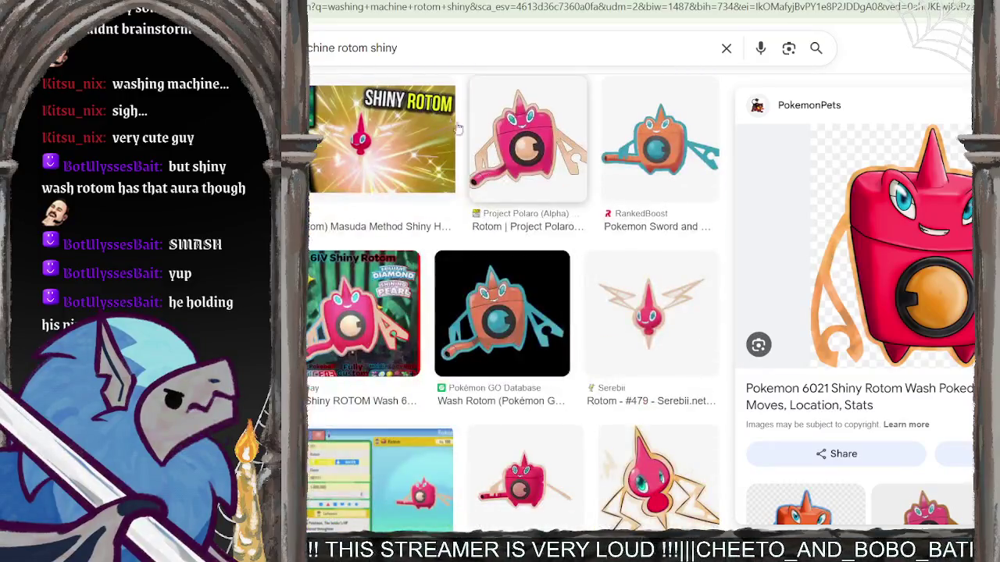
triple_click(410, 57)
key(BackSpace)
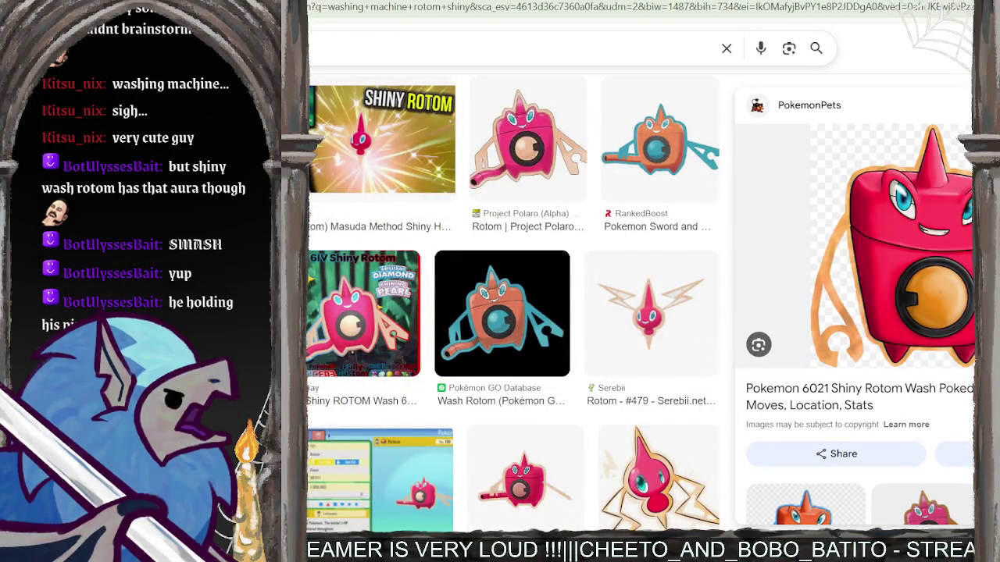
text(lucario)
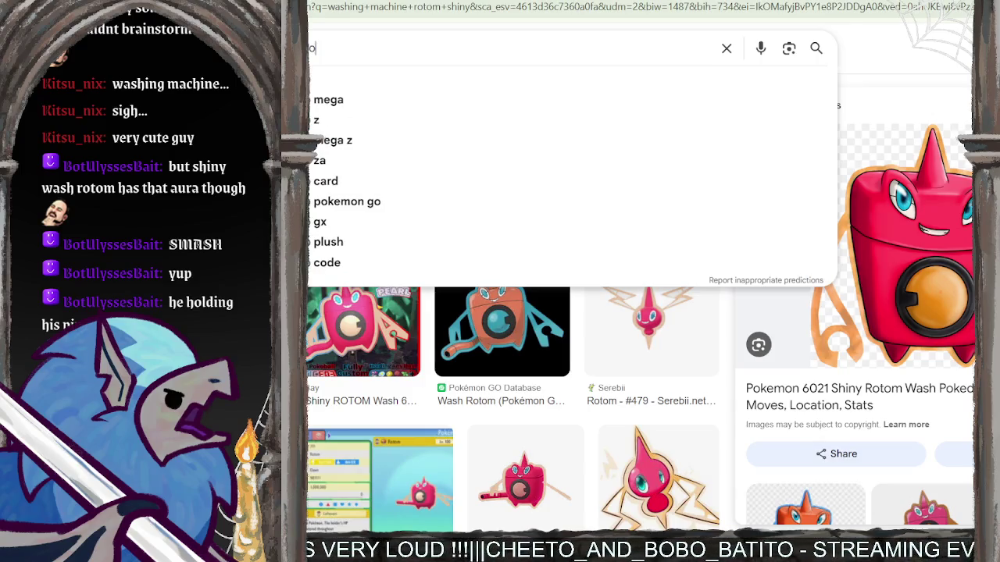
Search Shiny Lucario and preview the SBF31 Wiki Fandom Shiny Lucario picture.
key(Return)
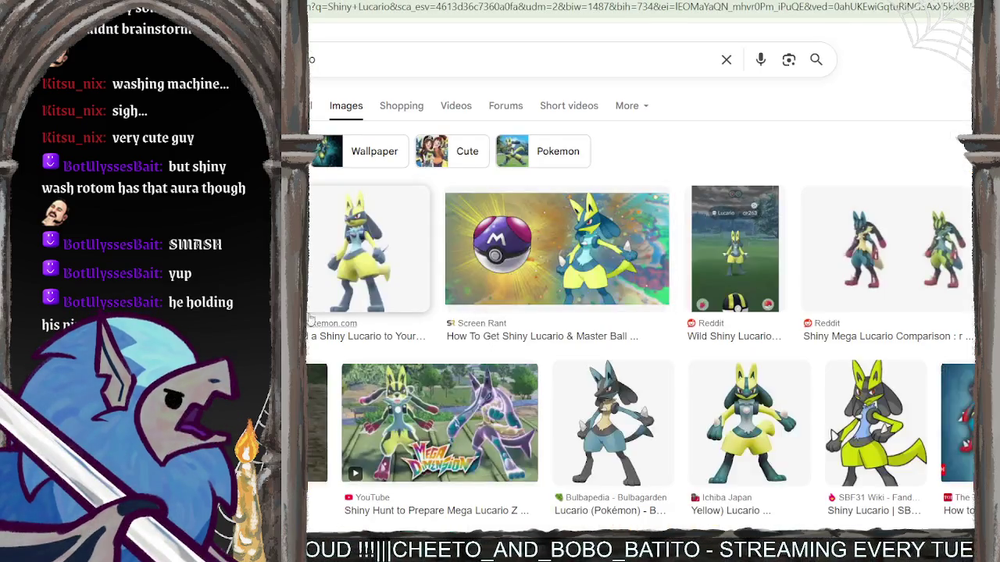
scroll(435, 273, down, 2)
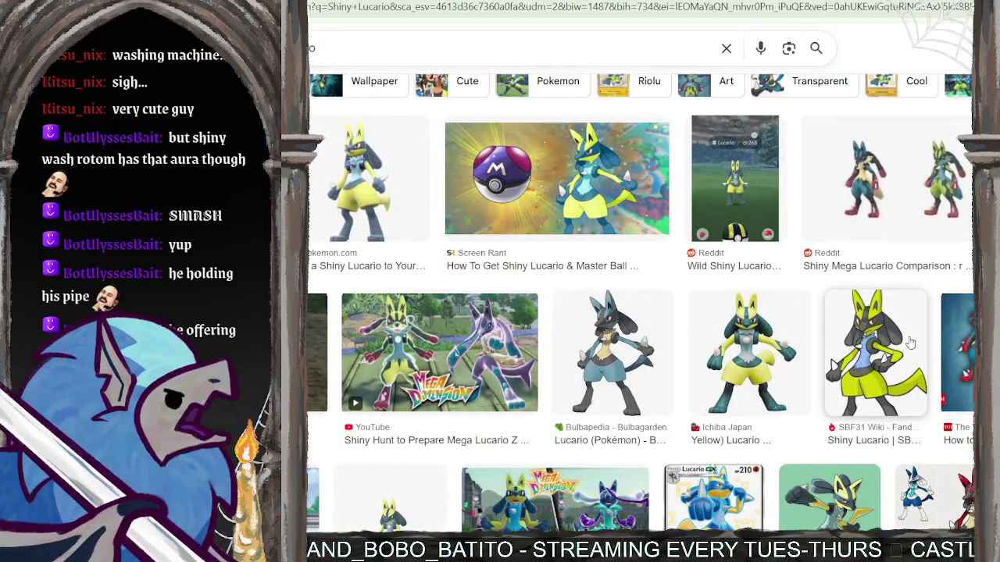
click(910, 342)
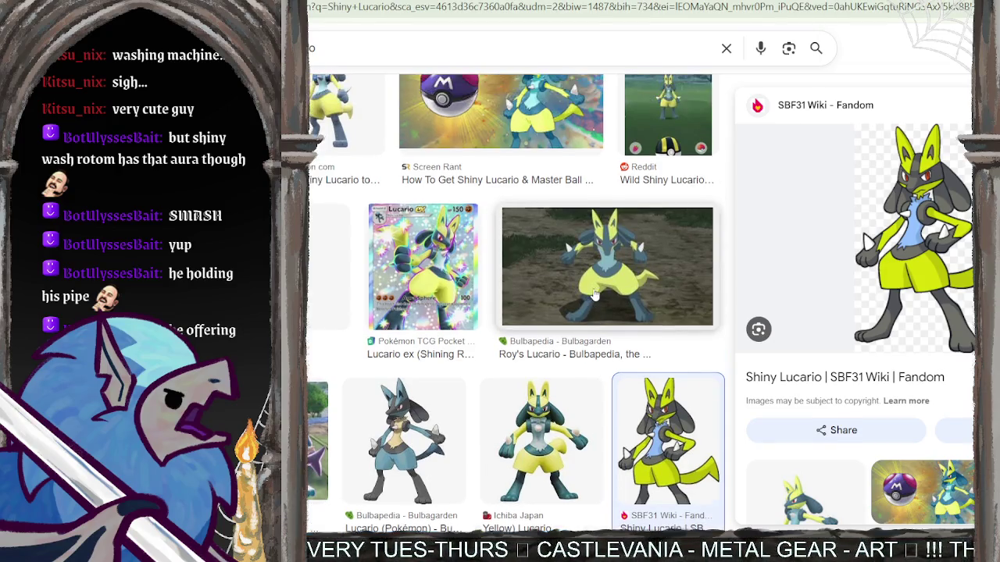
Erase the Lucario query to begin a Palkia search.
scroll(595, 320, up, 3)
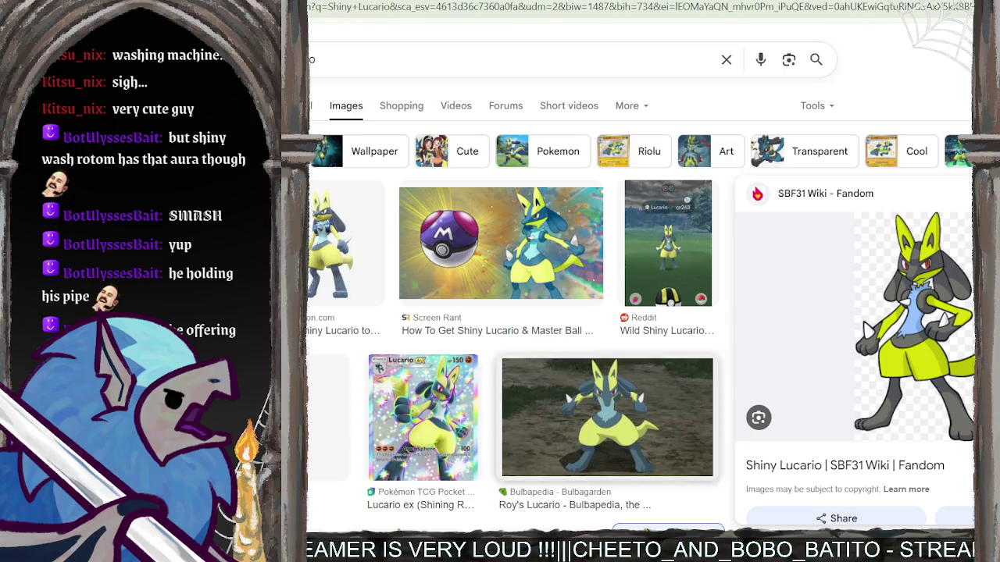
key(BackSpace)
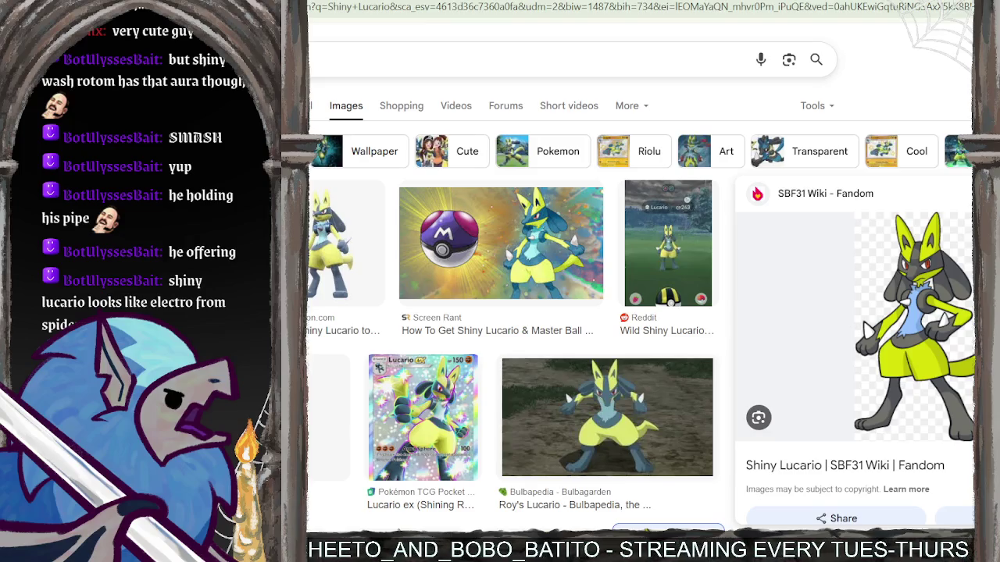
key(BackSpace)
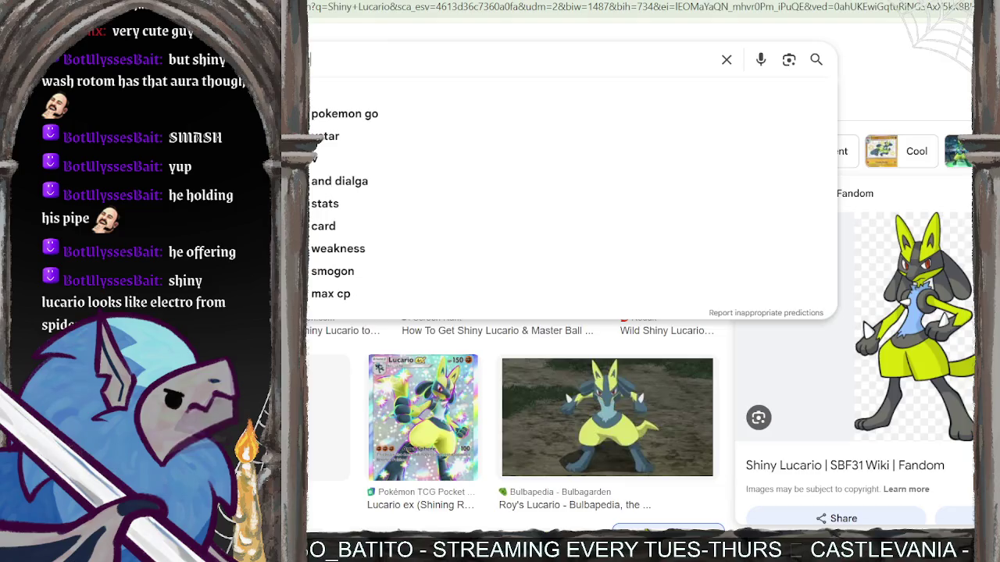
Search Origin Palkia and open the Reddit shiny Origin Dialga and Palkia comparison full size.
key(Return)
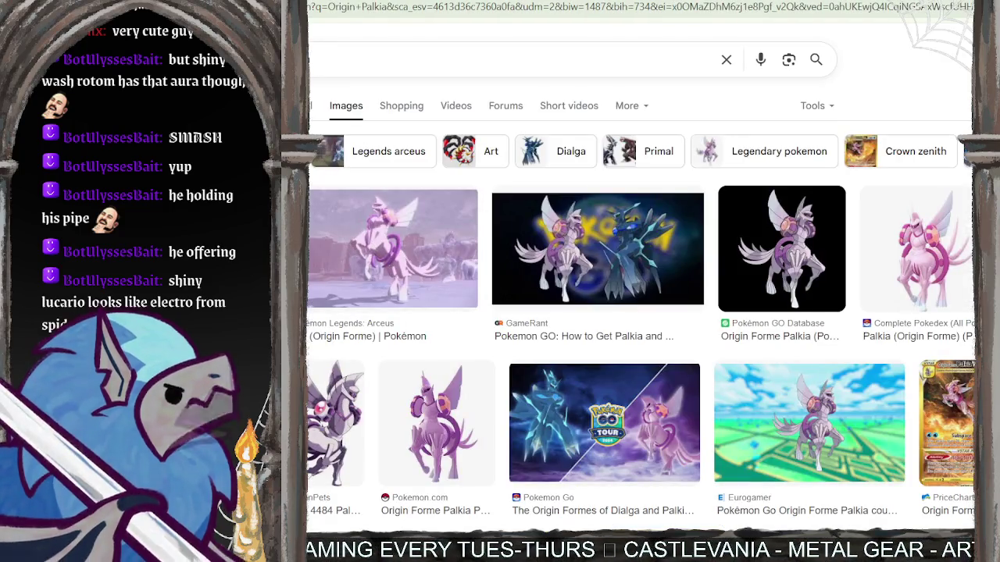
click(988, 422)
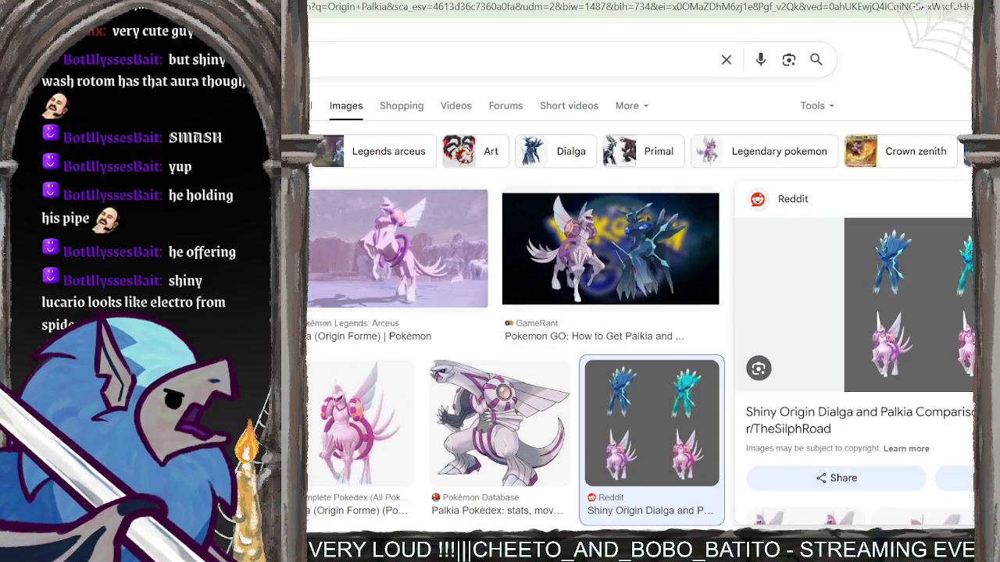
click(906, 305)
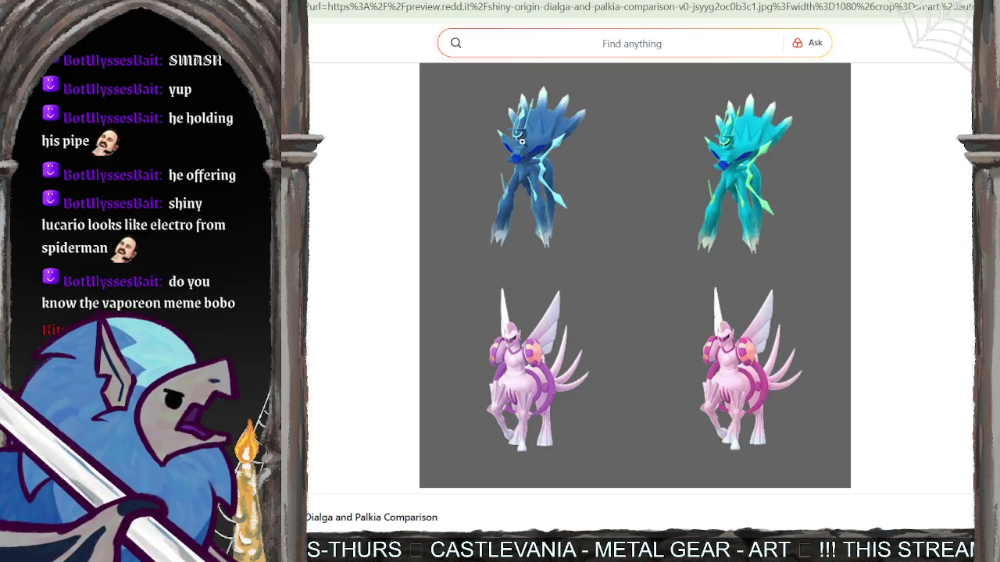
Zoom into the Dialga and Palkia comparison, fit it back, then open a new Google tab.
click(538, 156)
scroll(453, 257, down, 1)
scroll(471, 292, down, 2)
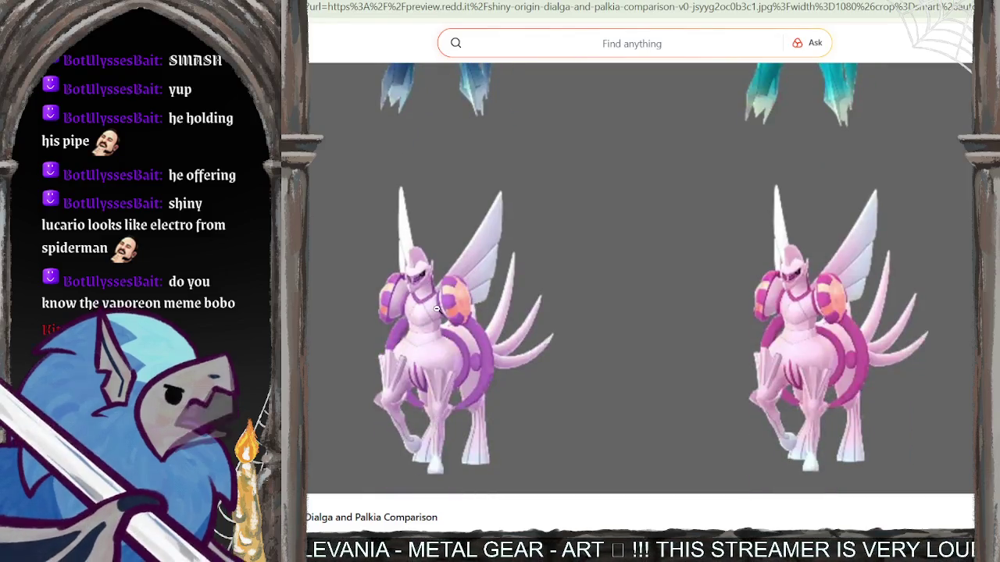
scroll(623, 266, up, 3)
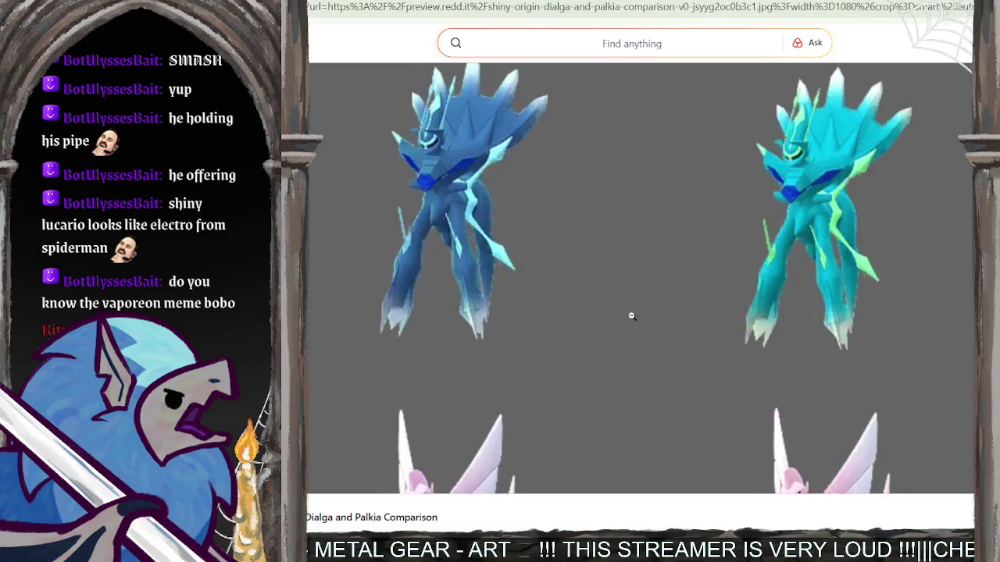
click(471, 200)
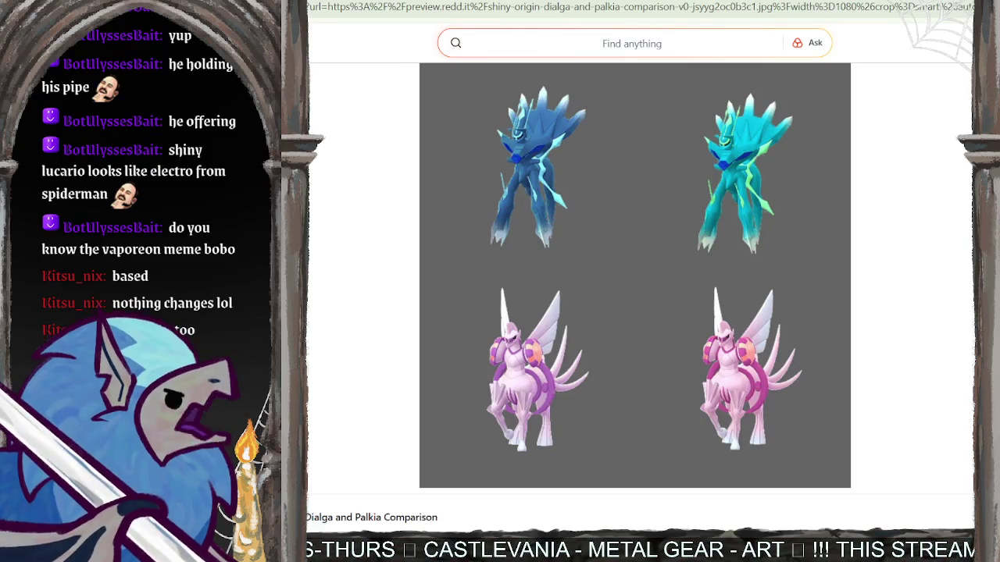
key(ctrl+t)
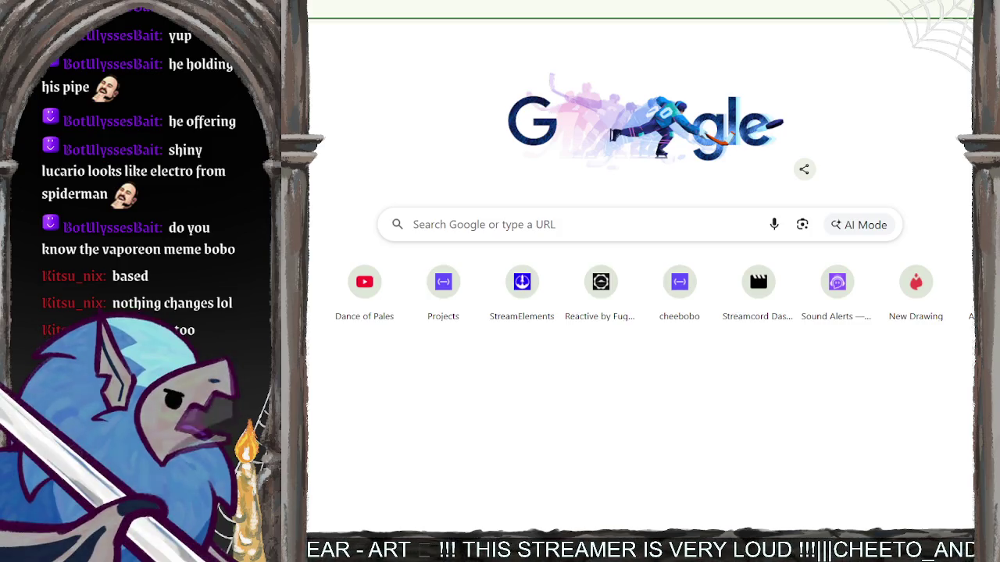
Run a web search for 'Veiny pokemon' from the address bar.
key(ctrl+l)
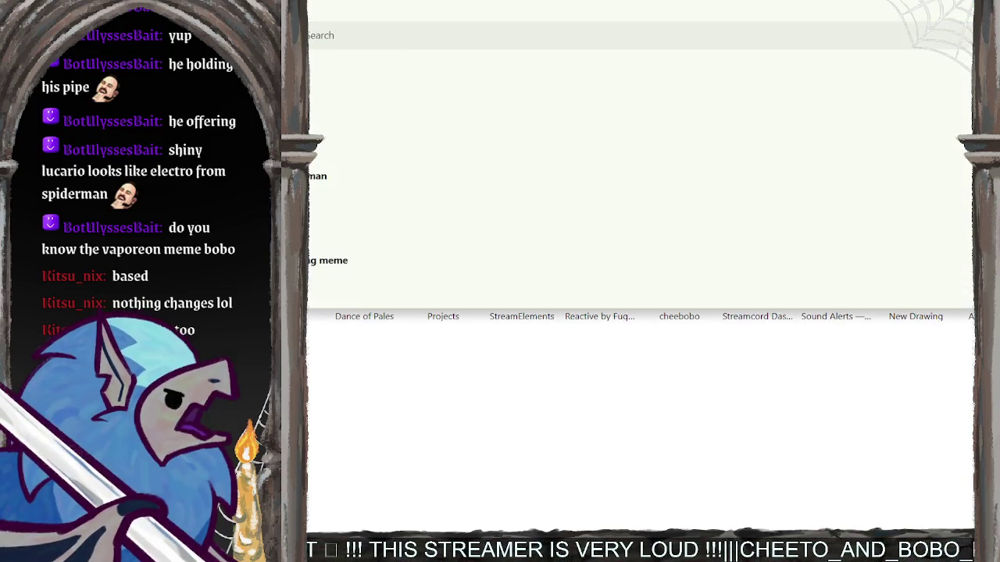
key(Escape)
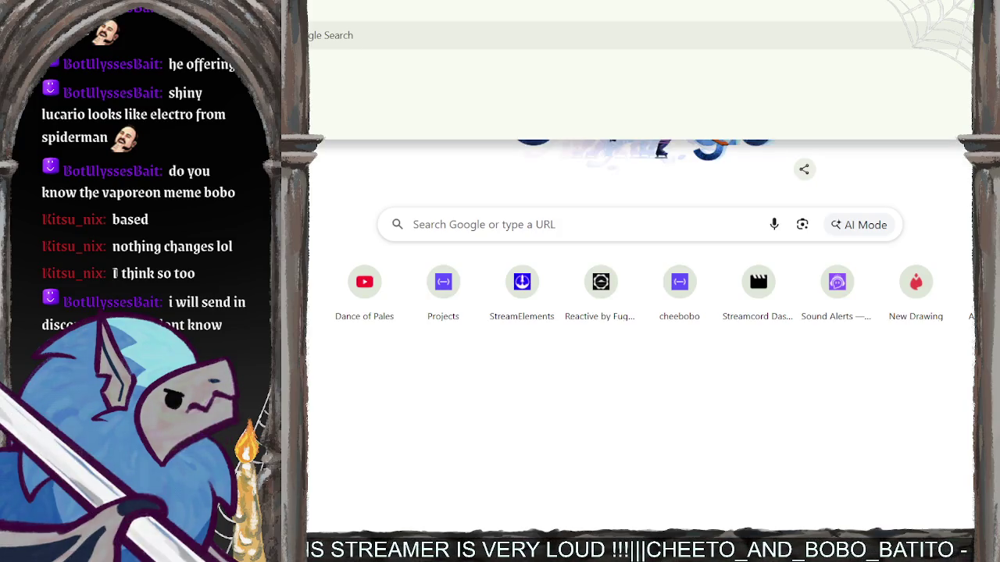
key(Return)
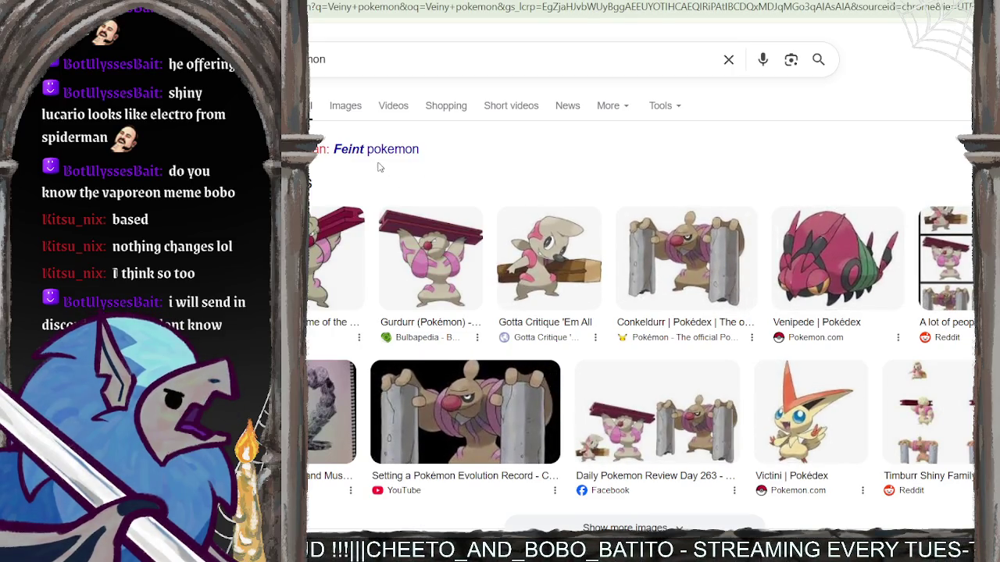
scroll(574, 234, down, 1)
scroll(577, 241, down, 1)
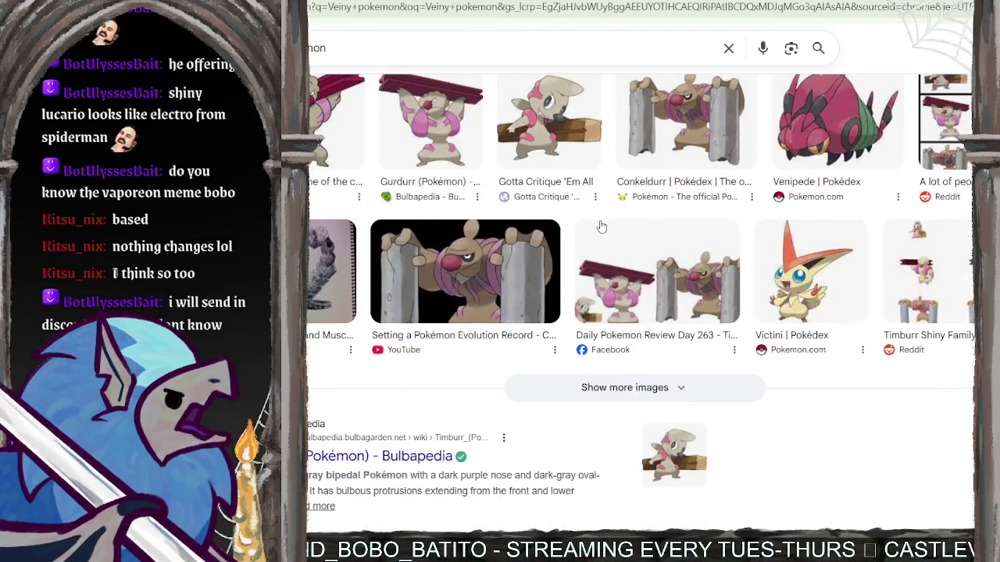
scroll(601, 227, up, 2)
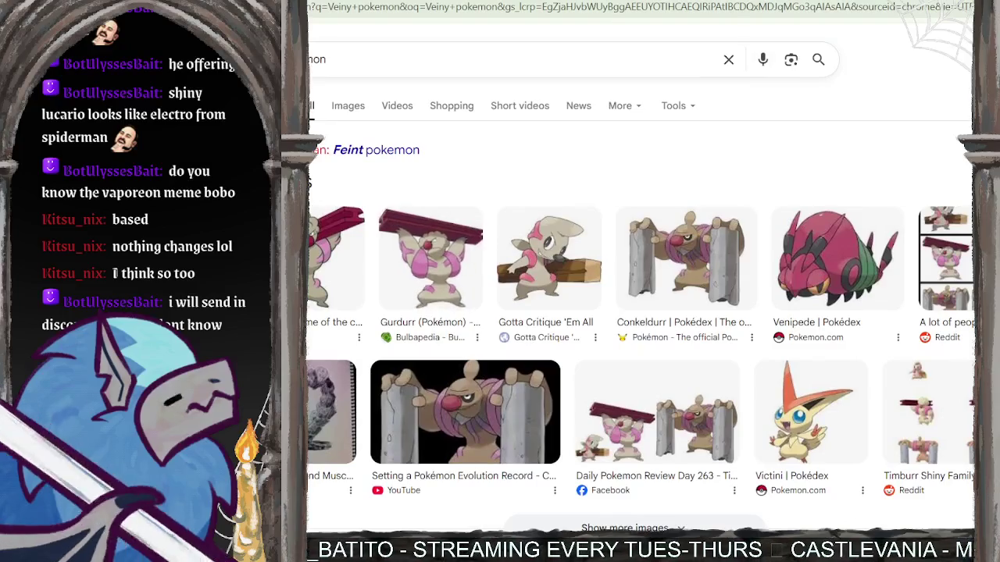
Switch to image results and browse the Timburr, Gurdurr and Conkeldurr pictures.
click(349, 108)
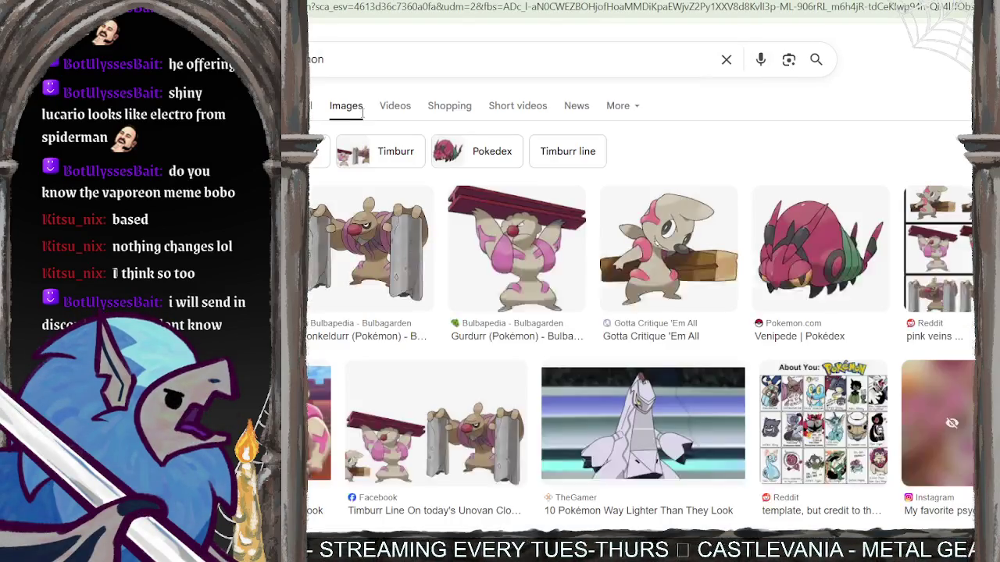
scroll(656, 344, down, 1)
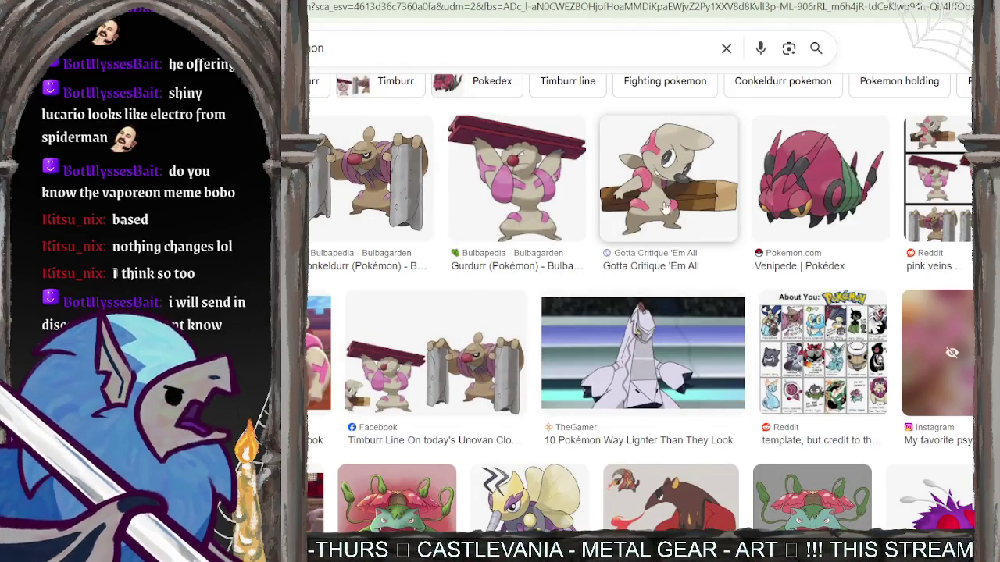
scroll(327, 217, down, 1)
scroll(326, 218, down, 1)
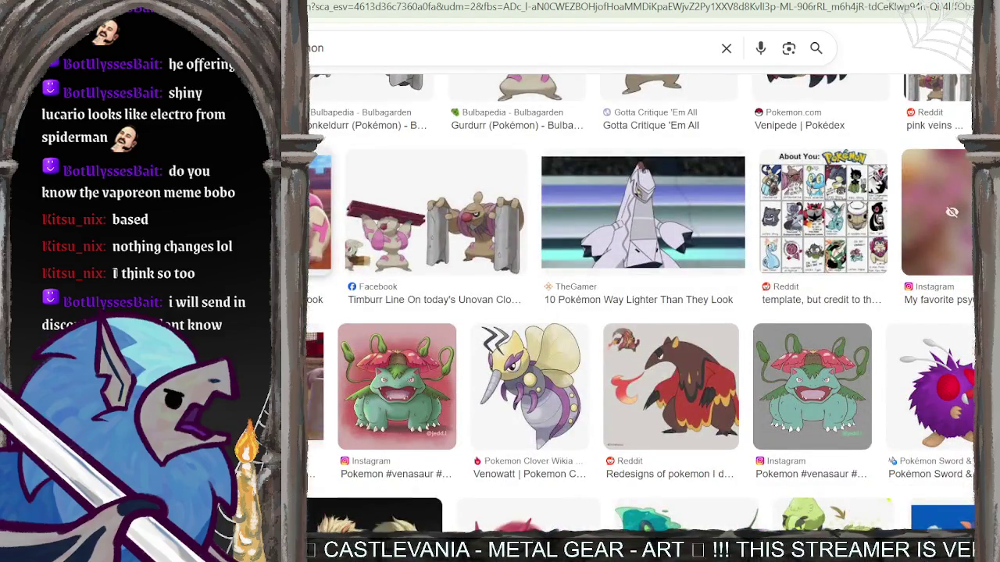
scroll(327, 217, down, 1)
scroll(327, 217, down, 2)
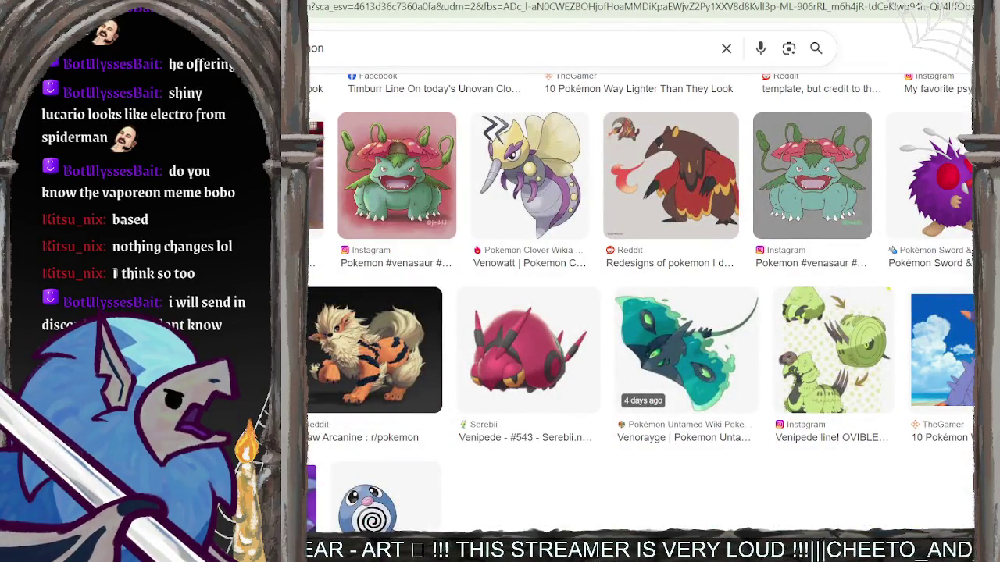
scroll(641, 312, down, 1)
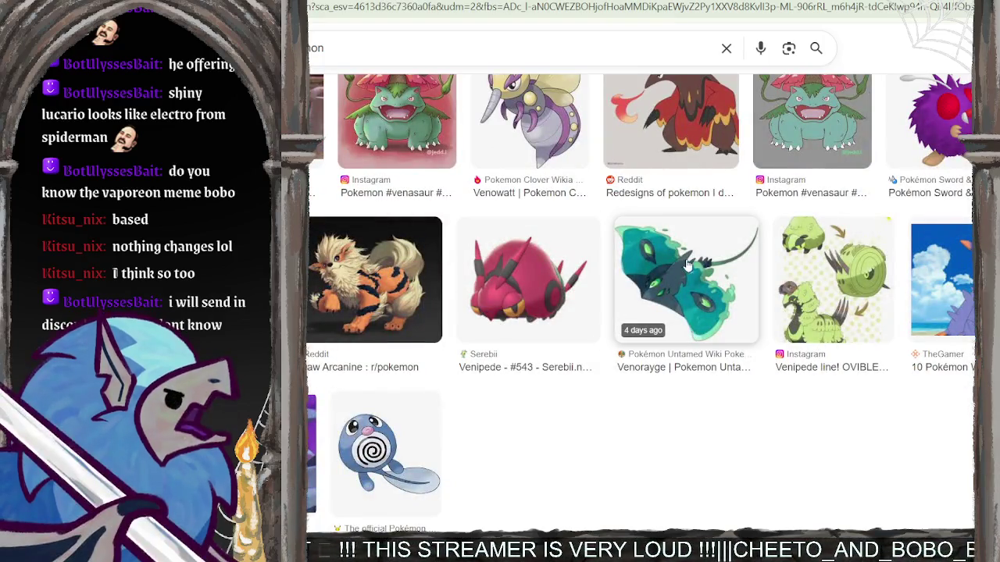
scroll(678, 283, up, 2)
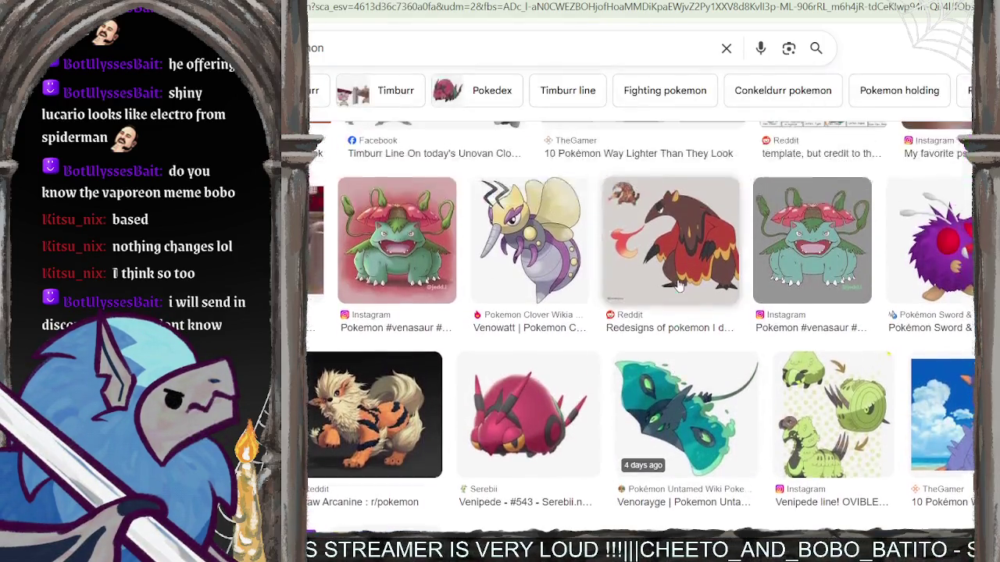
scroll(678, 285, up, 2)
scroll(678, 285, up, 1)
scroll(677, 286, up, 2)
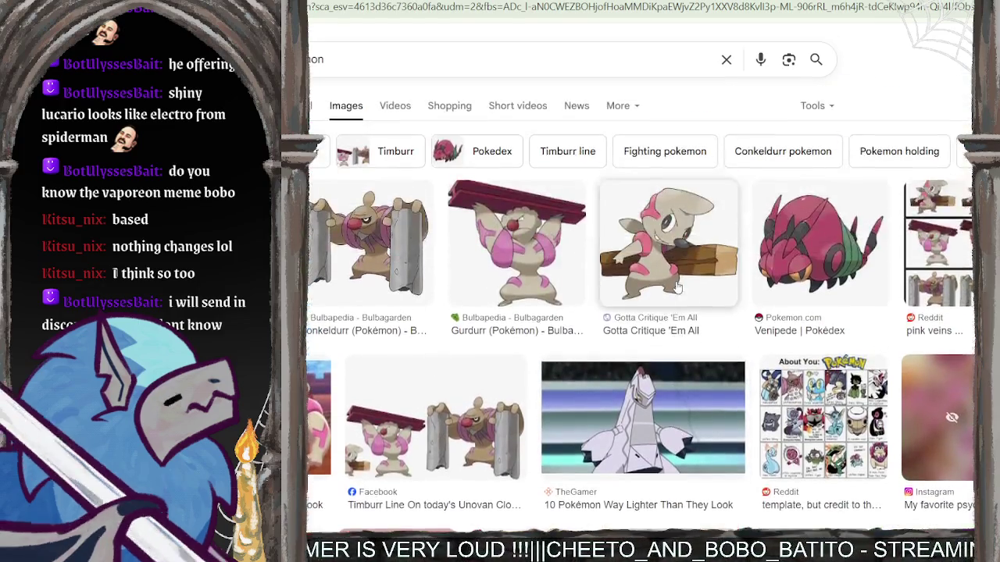
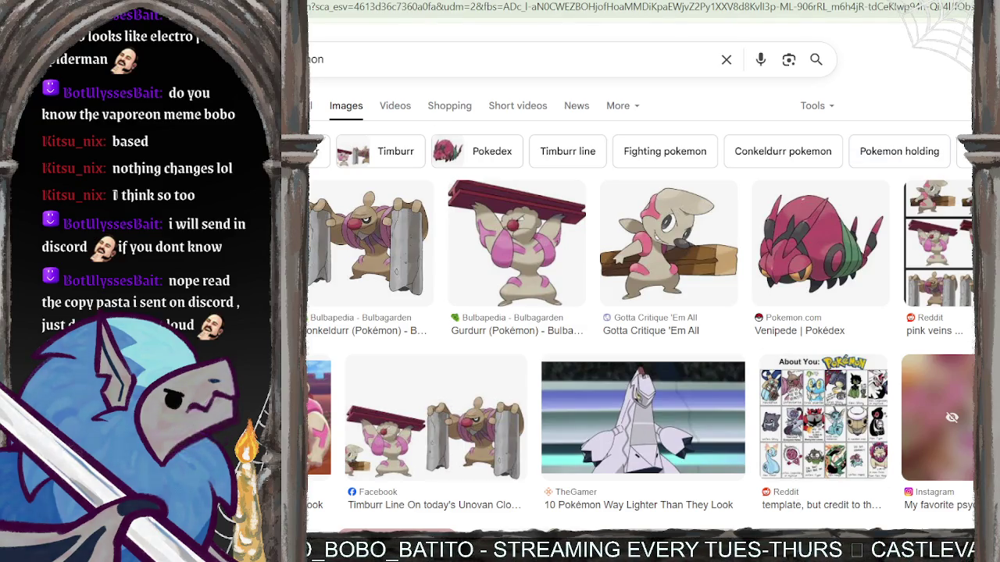
View the shiny Origin Dialga and Palkia comparison image, then search for Zacian and Zamazenta.
key(alt+Left)
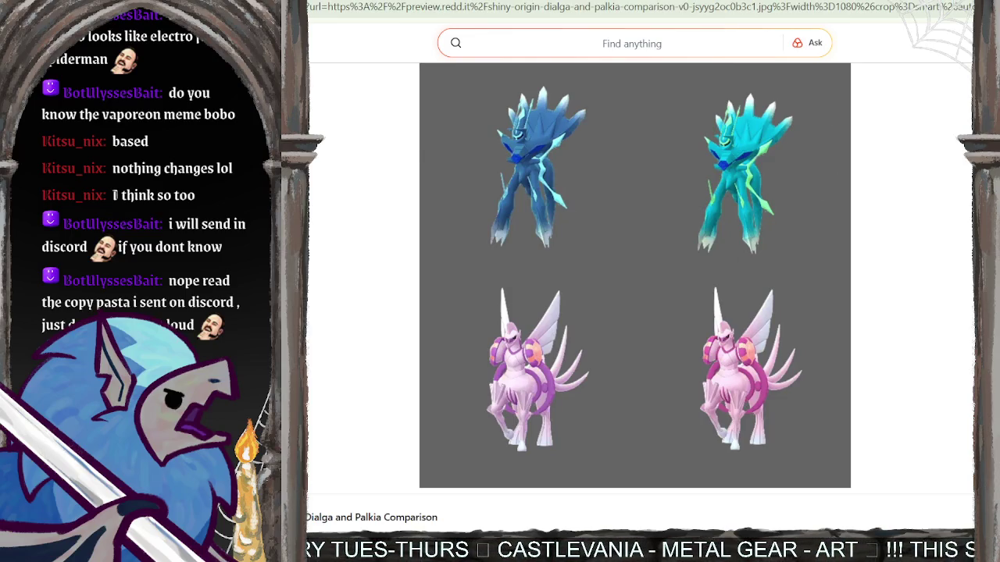
key(alt+Left)
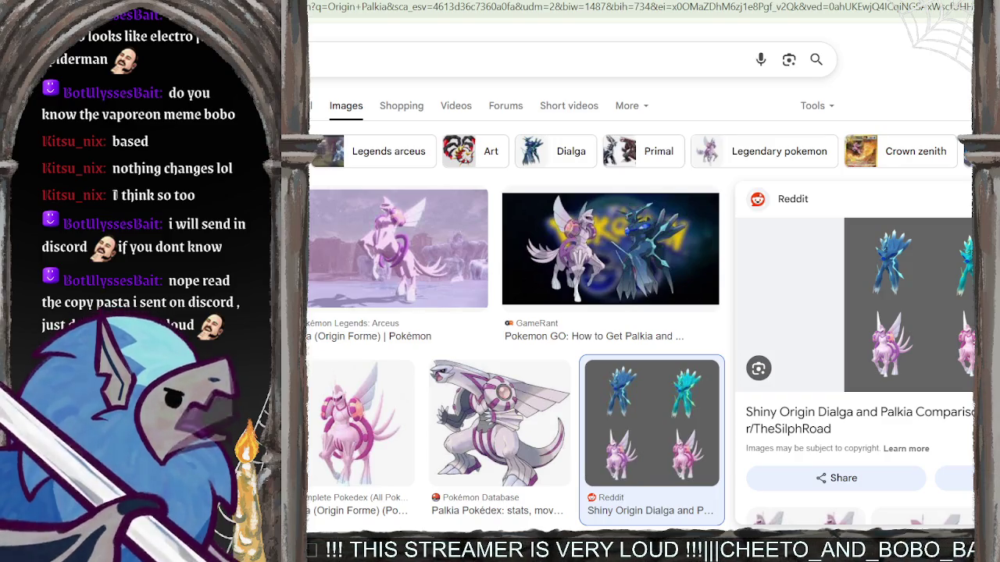
text(and)
text( Amazenta)
key(Return)
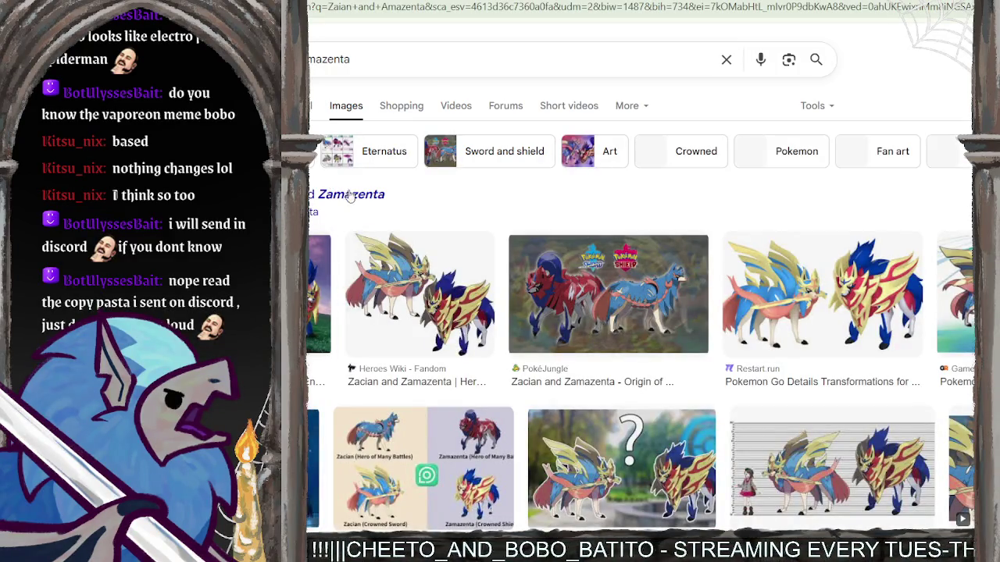
Preview a Zacian and Zamazenta result and open the picture on its own.
scroll(355, 197, down, 1)
scroll(407, 211, down, 1)
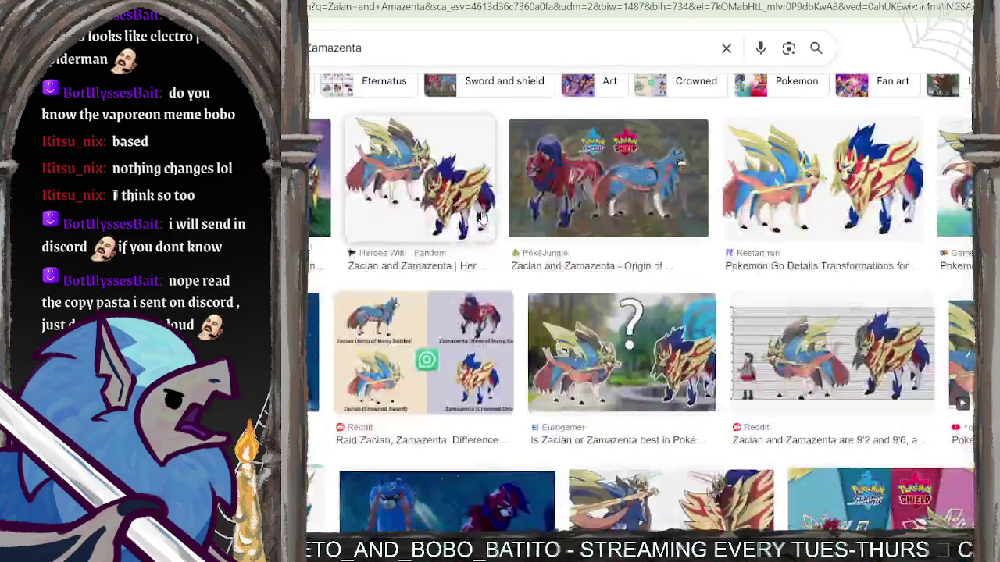
click(556, 207)
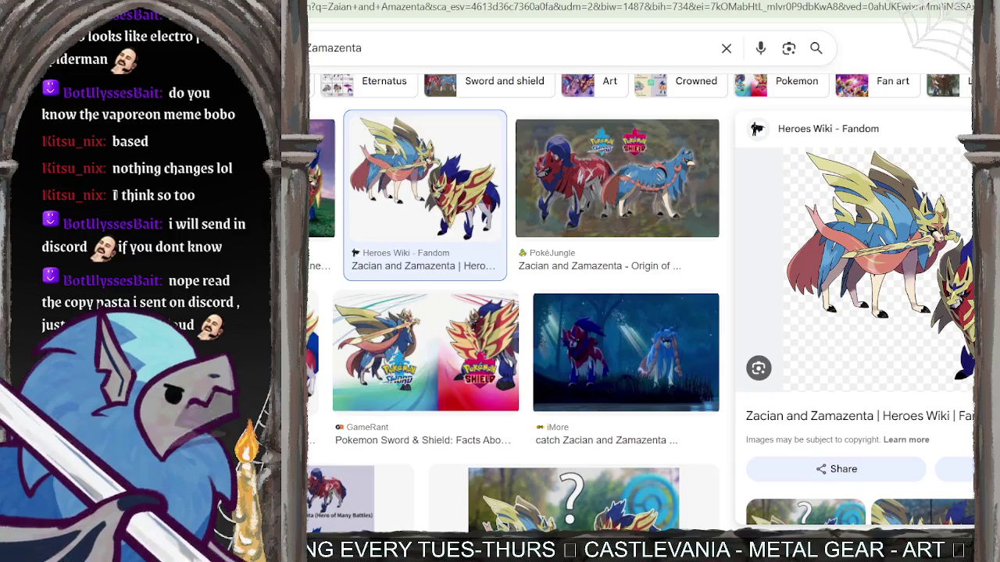
drag(425, 178, 547, 6)
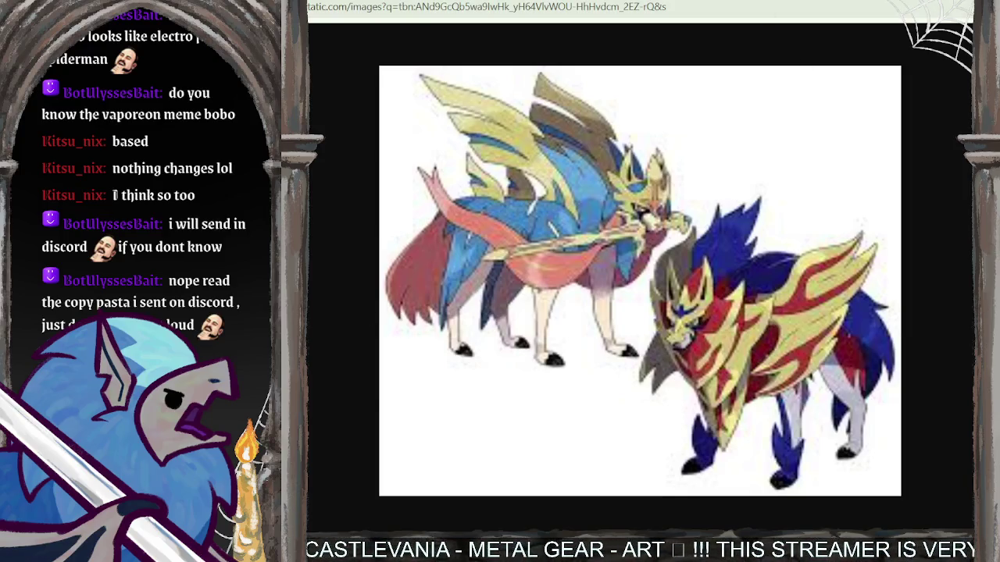
key(alt+Left)
Open the full-size Zacian and Zamazenta artwork from the GameRant Sword and Shield result.
scroll(457, 302, down, 2)
scroll(468, 117, down, 1)
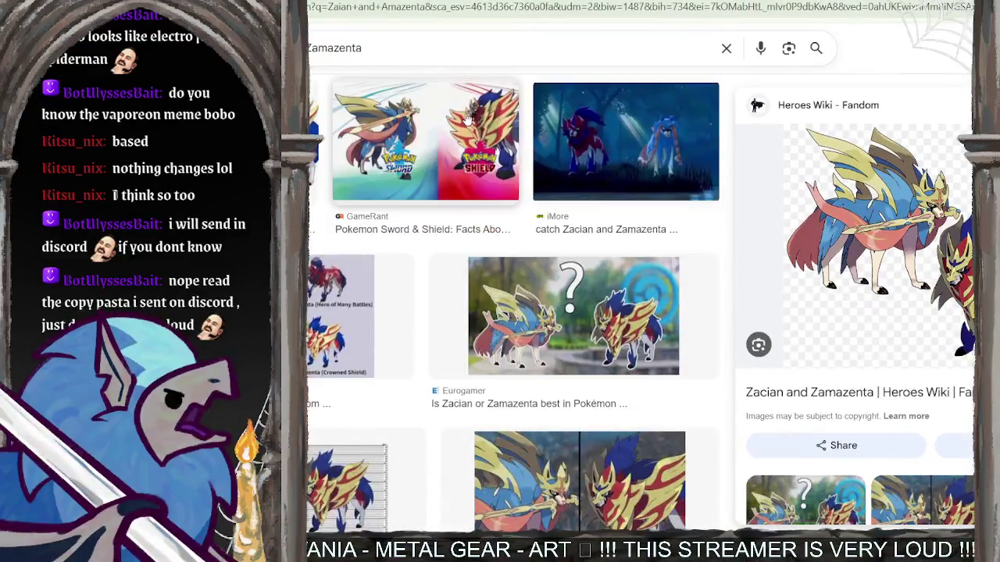
click(467, 118)
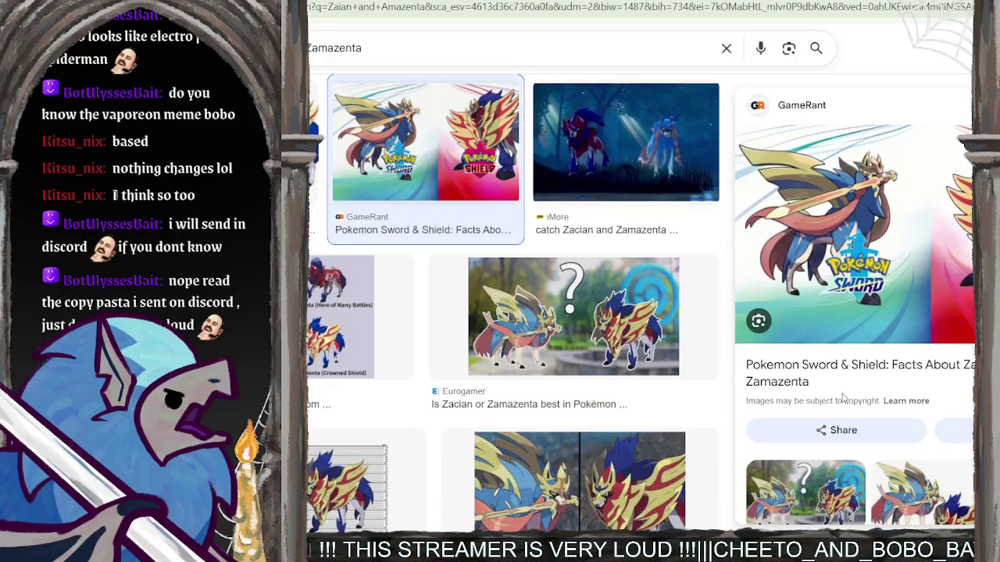
drag(839, 234, 737, 72)
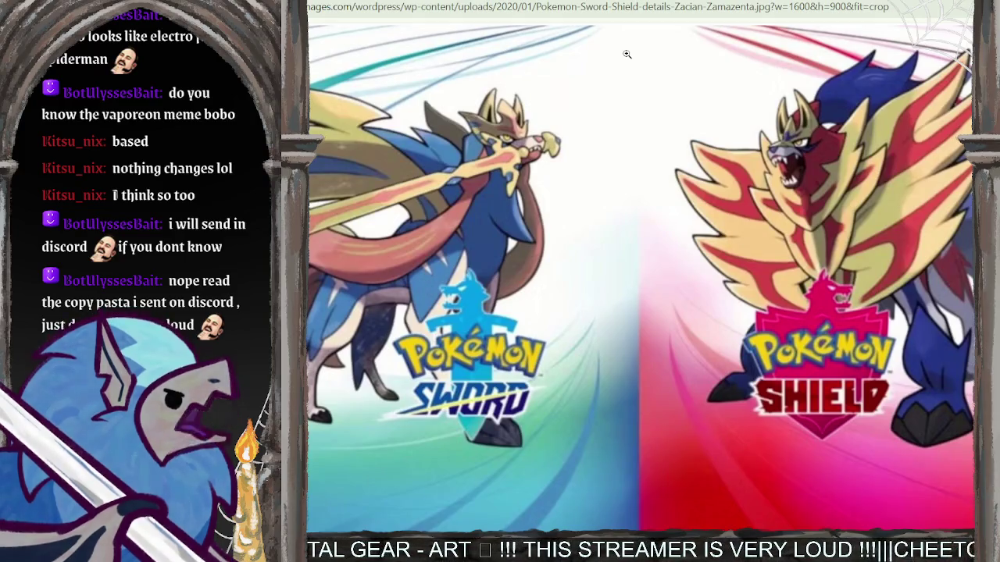
key(alt+Left)
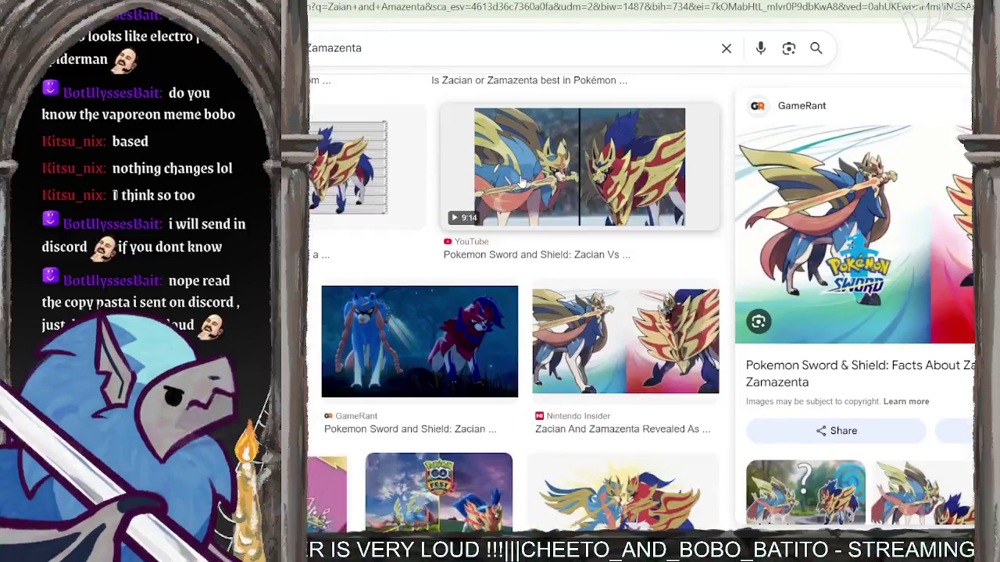
Replace the search query with 'Dogs' and run it.
scroll(420, 48, down, 4)
triple_click(420, 48)
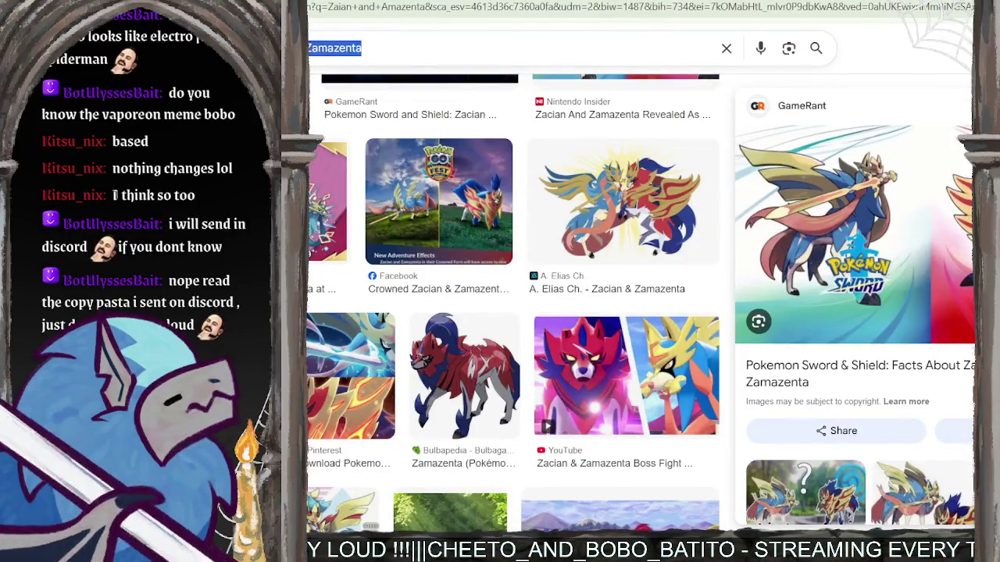
key(BackSpace)
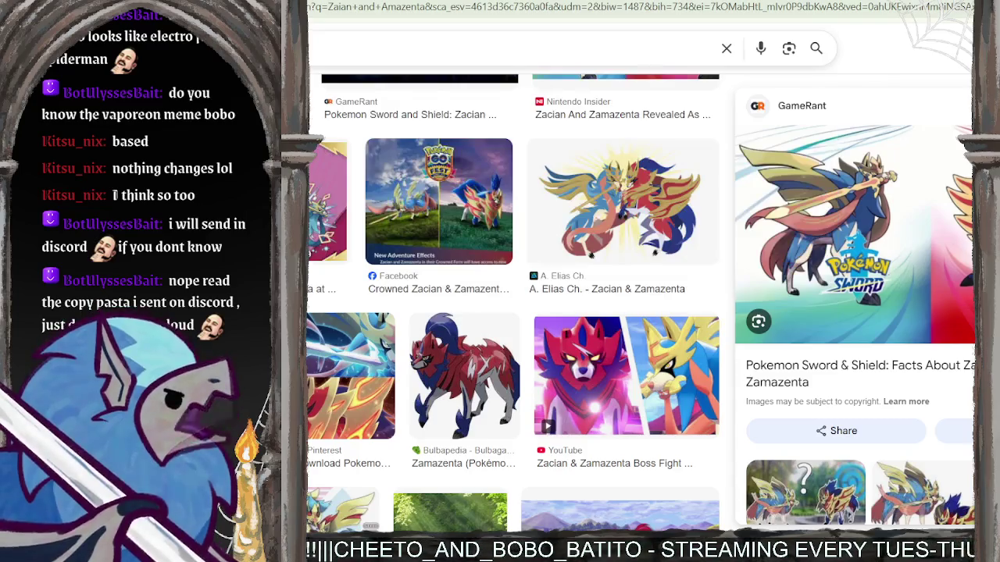
text(Dogs)
key(Return)
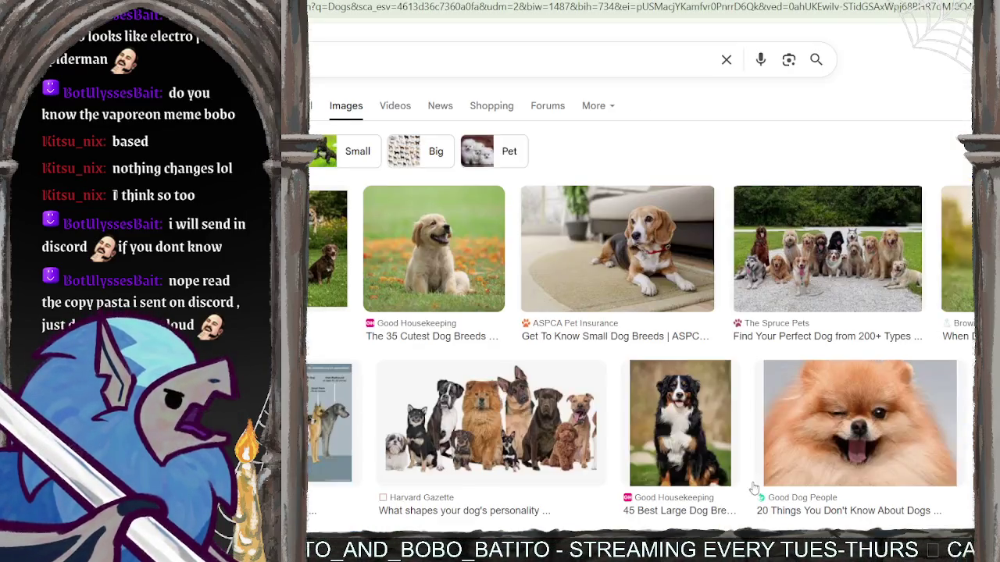
Scroll through the dog photo results, then switch to the YouTube lofi playlist tab.
scroll(668, 463, down, 2)
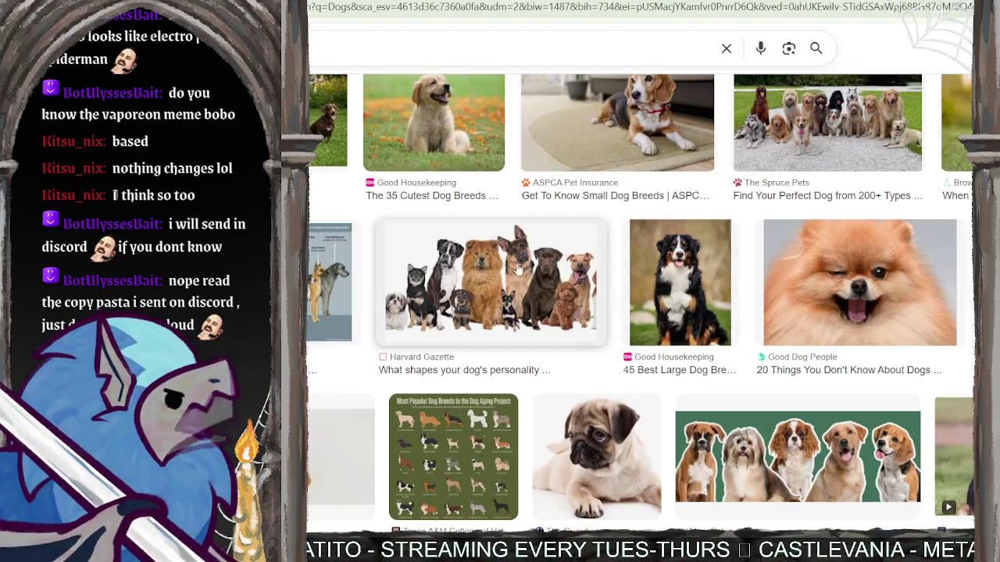
scroll(625, 344, up, 1)
scroll(613, 350, down, 3)
scroll(613, 350, down, 2)
scroll(617, 348, down, 2)
scroll(619, 348, down, 1)
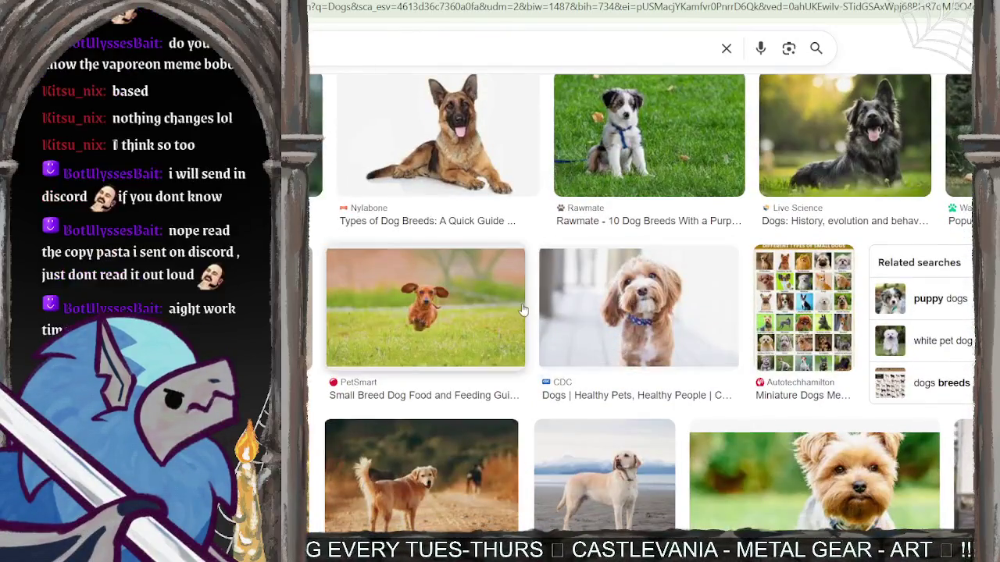
scroll(619, 347, down, 2)
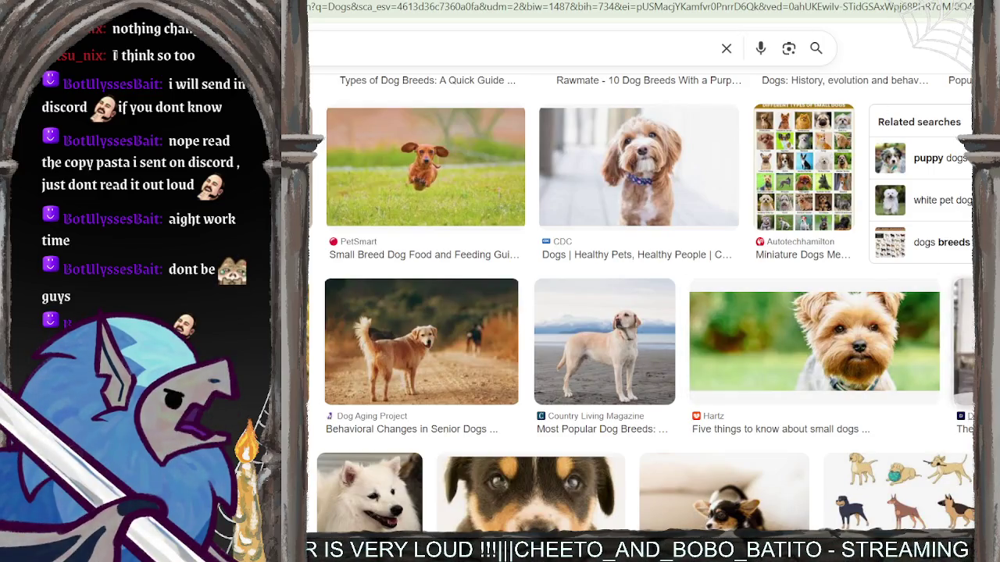
scroll(857, 331, down, 7)
scroll(857, 331, down, 4)
scroll(857, 331, down, 4)
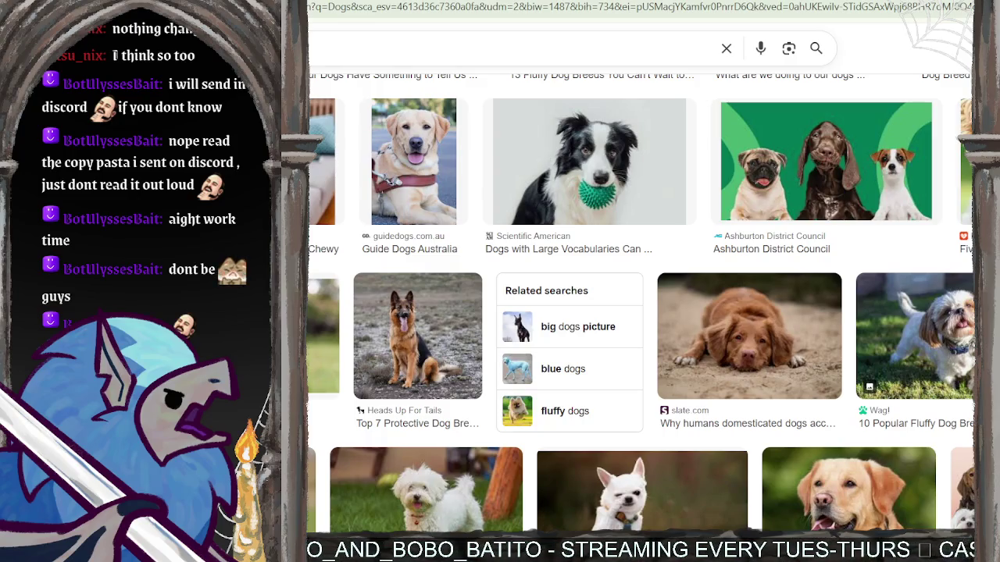
key(ctrl+Tab)
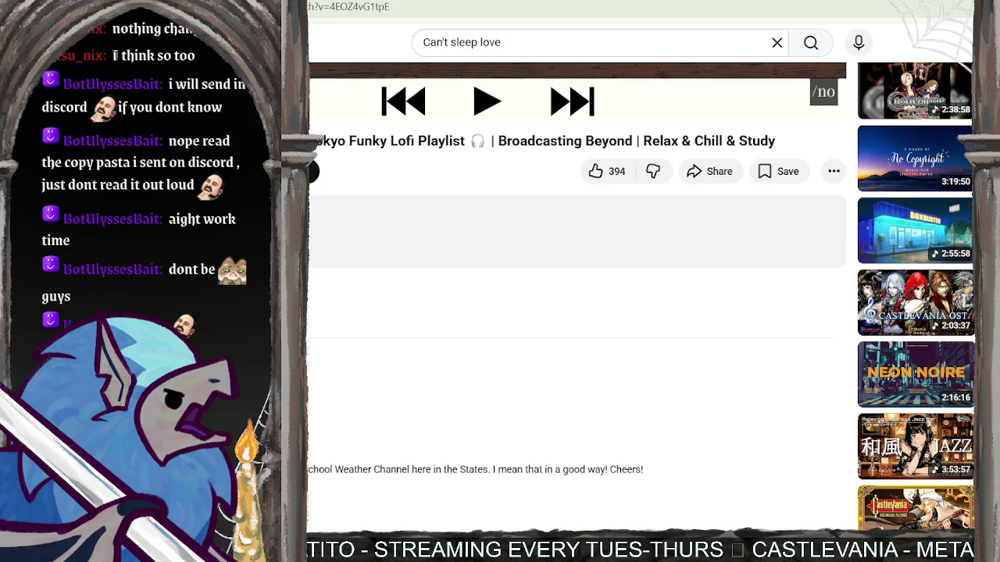
Return to the Procreate comic page and zoom in on the boot panel beside the motorcycle reference.
key(alt+Tab)
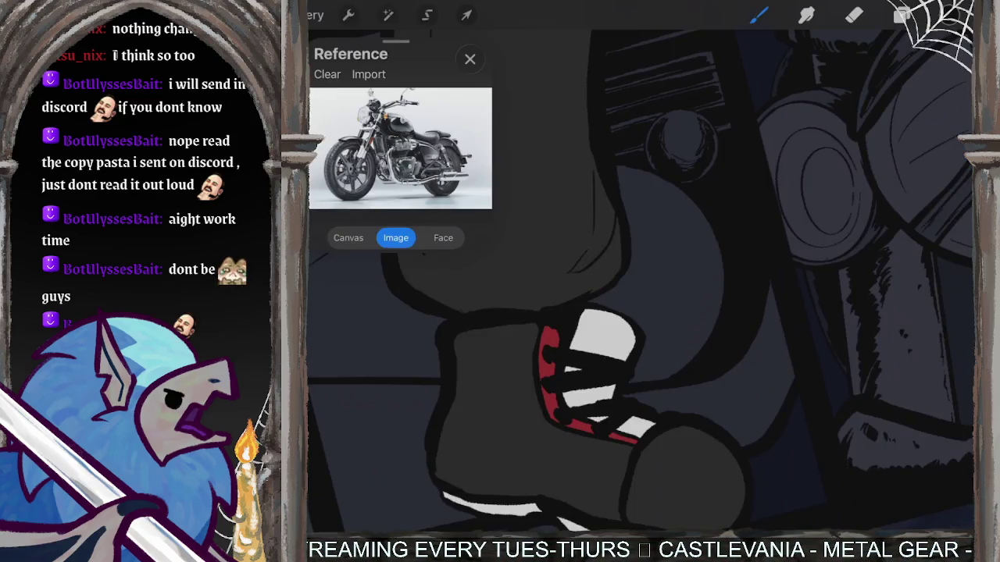
scroll(640, 281, down, 1)
scroll(640, 281, down, 3)
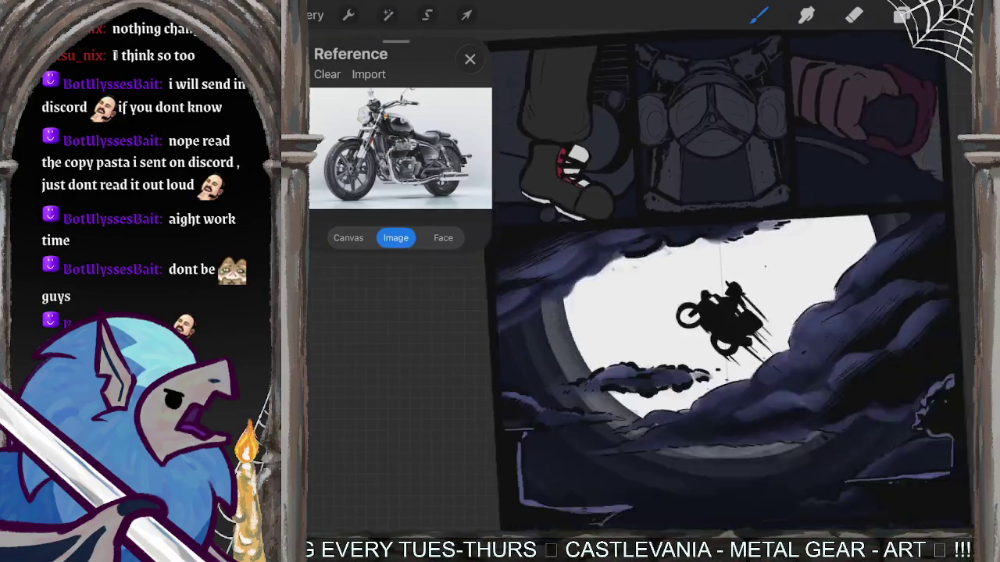
scroll(640, 281, down, 2)
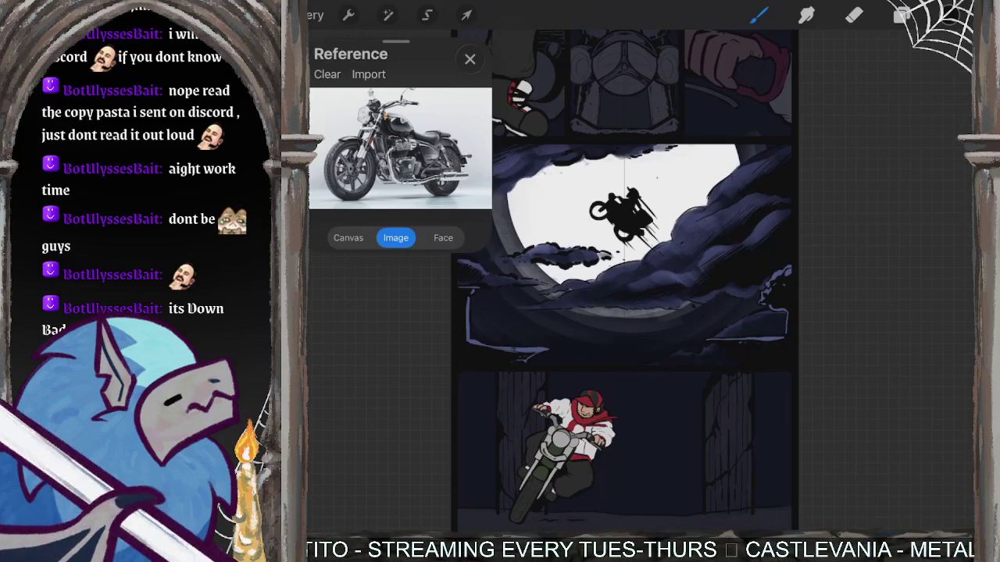
scroll(664, 281, up, 2)
scroll(640, 281, up, 1)
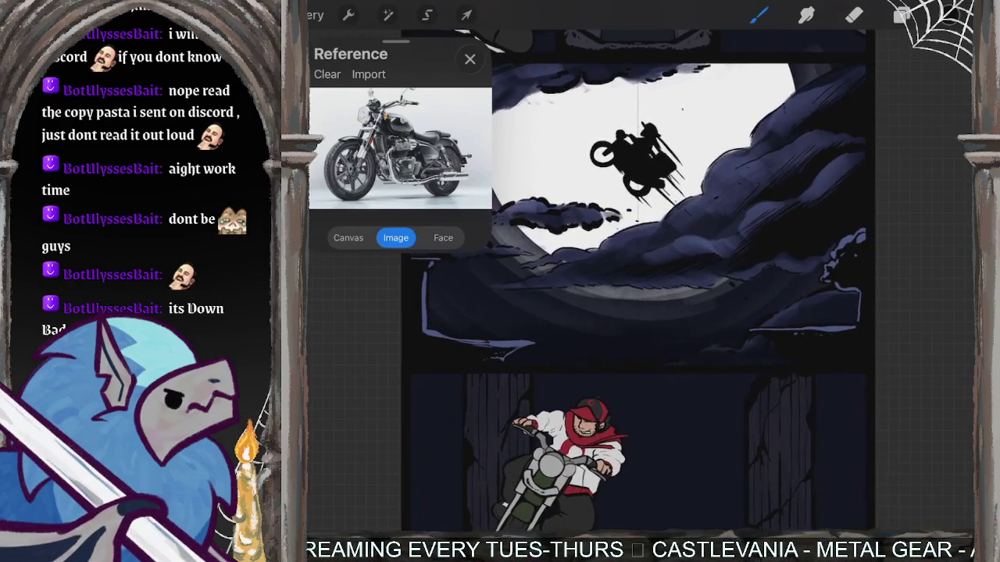
scroll(640, 281, up, 1)
scroll(640, 281, up, 1)
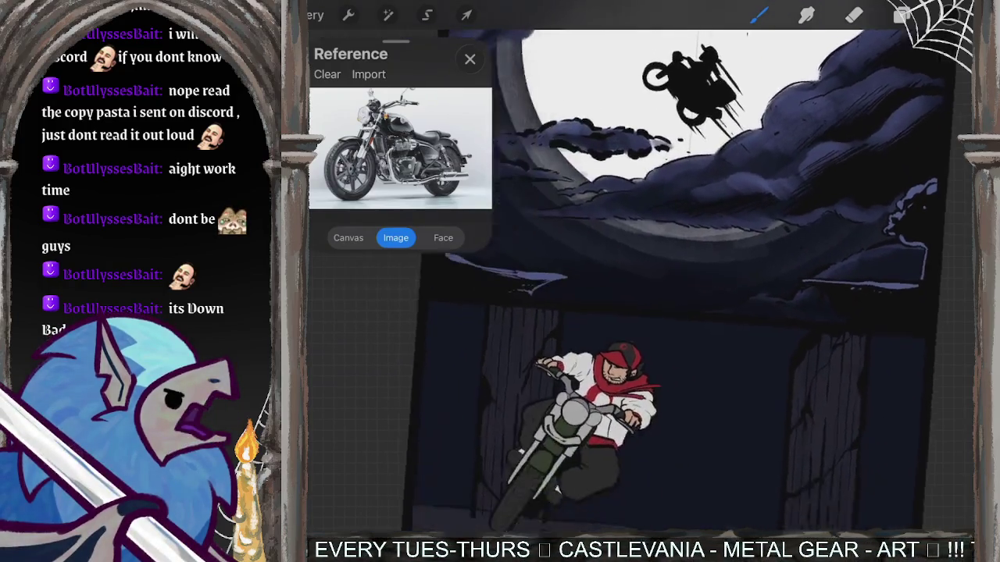
scroll(640, 281, up, 1)
scroll(640, 281, up, 1)
scroll(641, 281, up, 1)
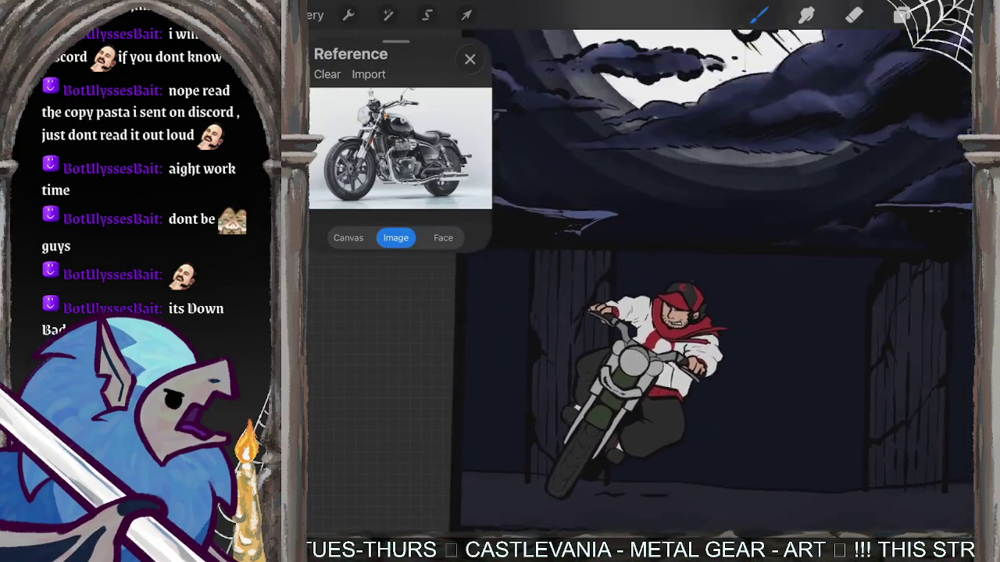
scroll(640, 281, down, 3)
scroll(641, 281, up, 3)
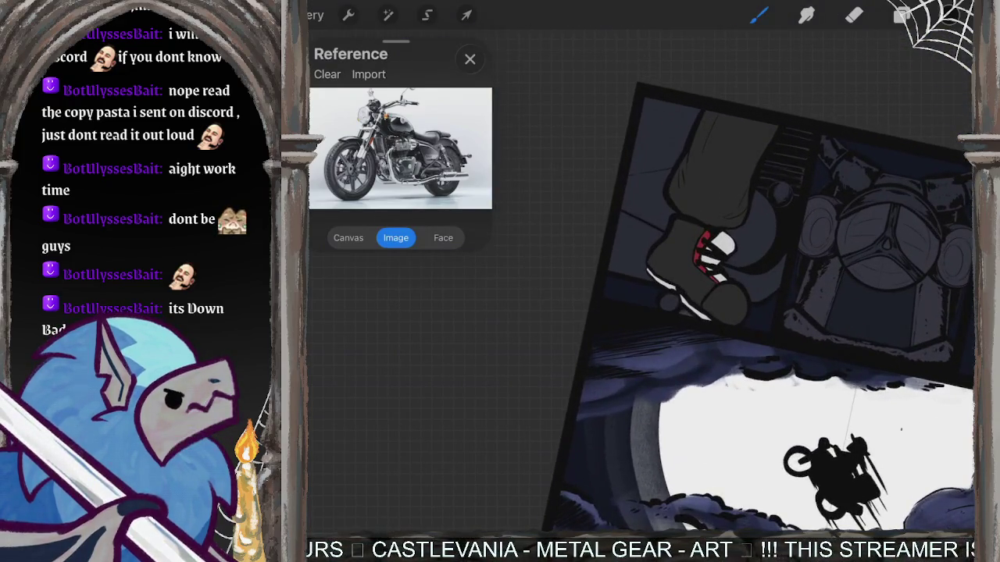
scroll(757, 305, up, 1)
scroll(757, 305, up, 1)
scroll(758, 304, up, 1)
scroll(758, 305, up, 1)
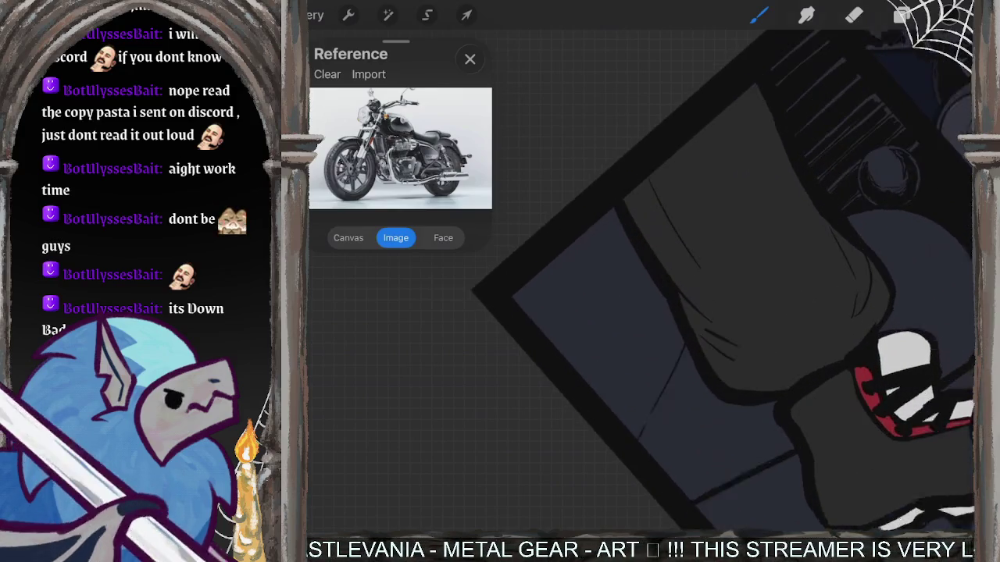
scroll(718, 296, up, 1)
Fill the left part of the boot panel black and undo a stray shading stroke.
mouse_move(520, 289)
mouse_down()
mouse_move(511, 330)
mouse_move(560, 234)
mouse_move(526, 380)
mouse_move(585, 225)
mouse_move(560, 364)
mouse_move(568, 374)
mouse_up()
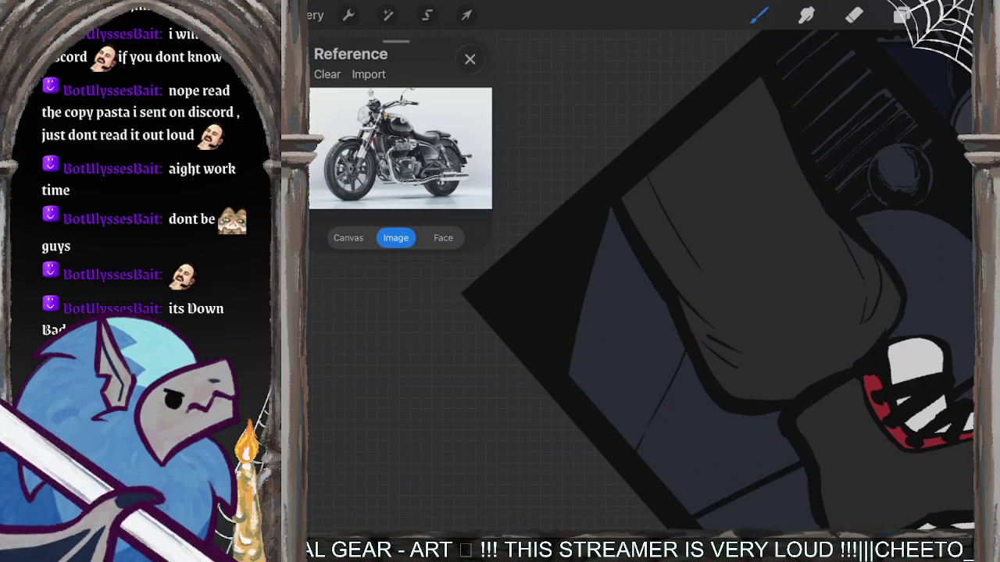
drag(670, 321, 663, 351)
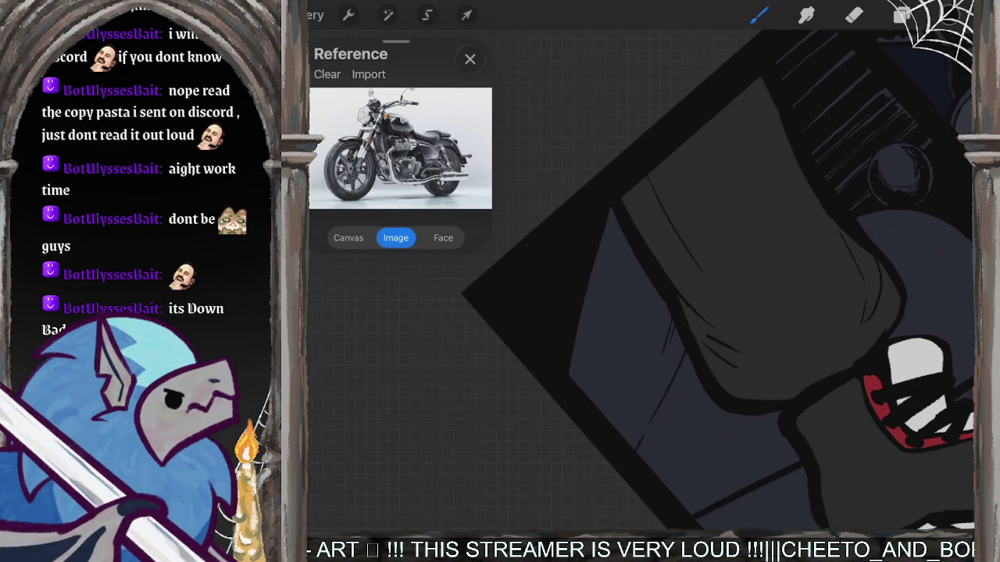
key(ctrl+z)
key(ctrl+z)
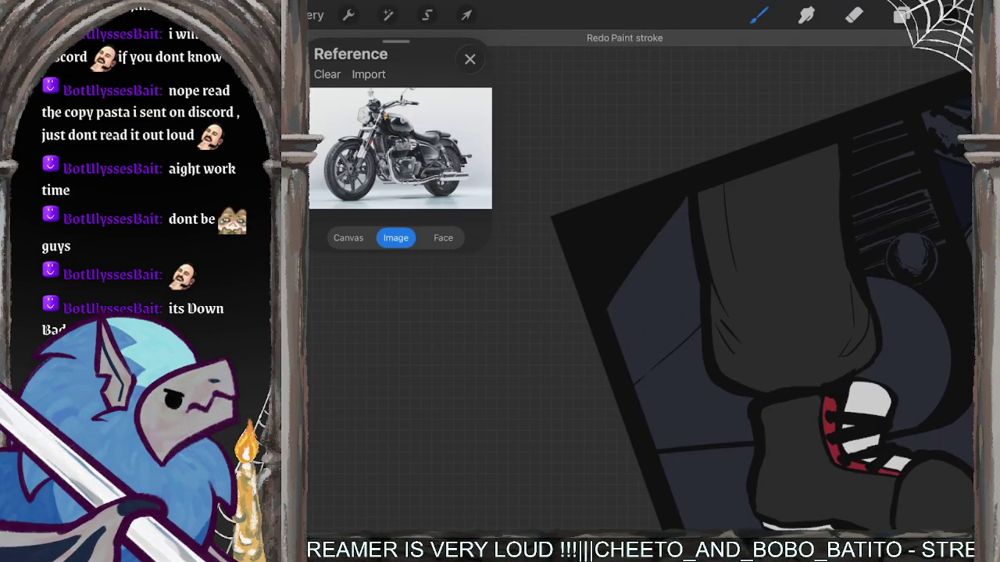
drag(643, 228, 603, 262)
Hatch the window area beside the leg with thin diagonal lines.
drag(656, 222, 606, 267)
drag(681, 207, 608, 284)
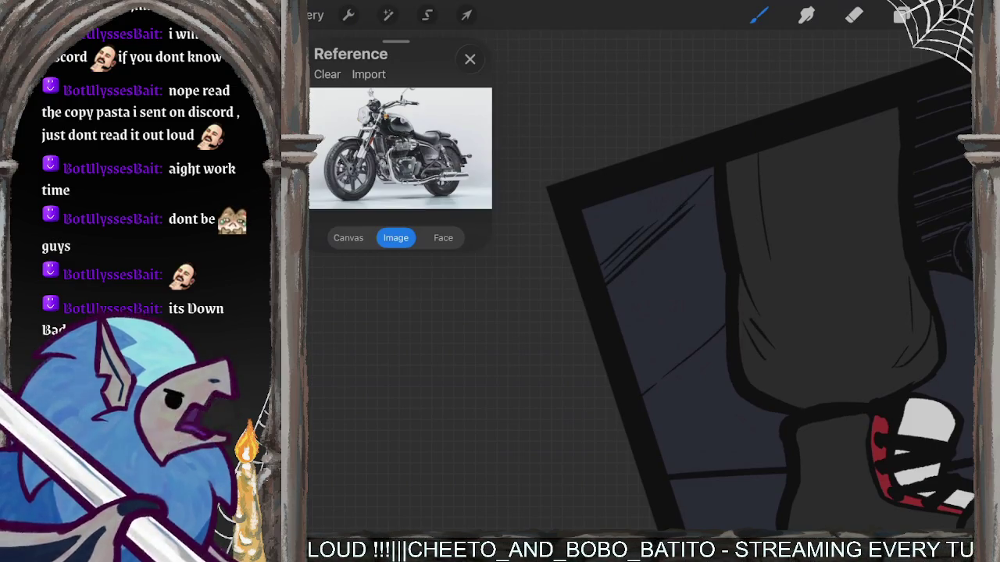
drag(710, 200, 611, 299)
mouse_move(698, 237)
mouse_down()
mouse_move(614, 319)
mouse_move(610, 302)
mouse_up()
drag(686, 222, 611, 288)
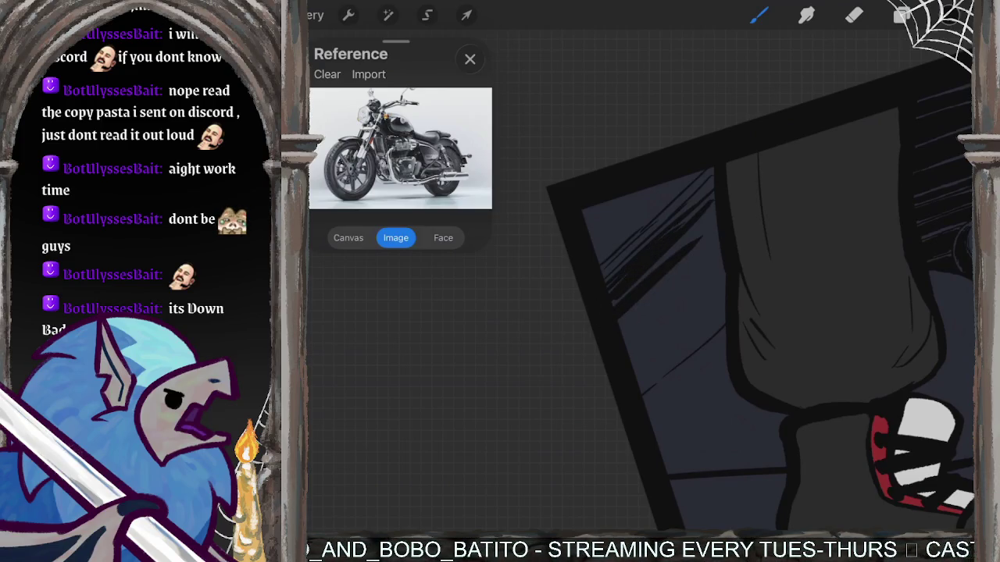
drag(688, 192, 608, 256)
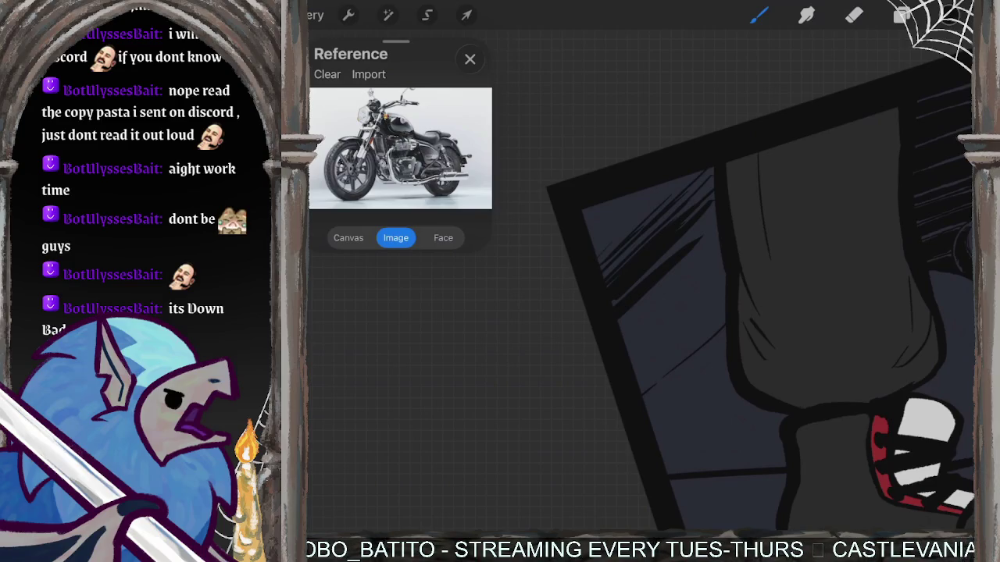
drag(697, 184, 615, 263)
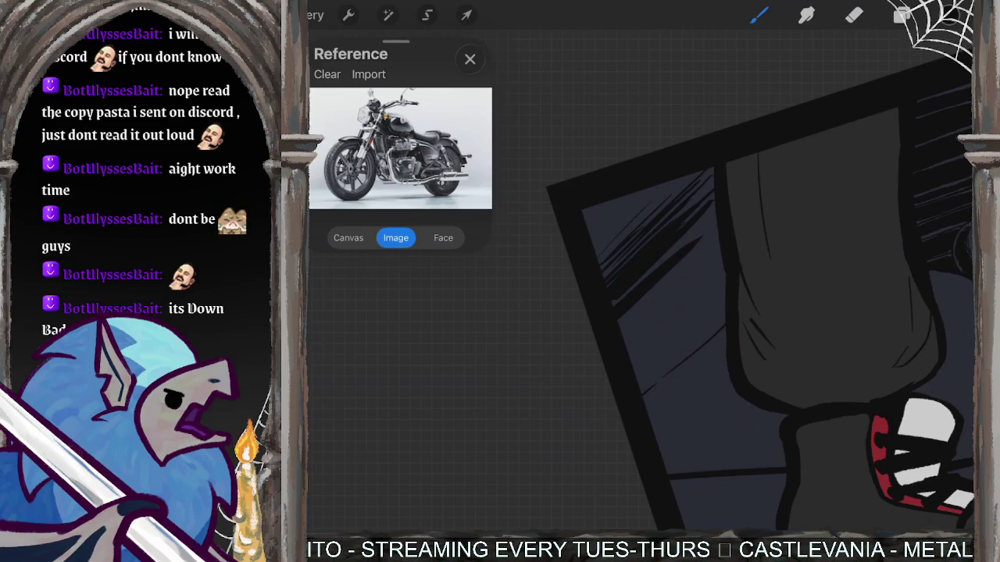
drag(706, 187, 689, 205)
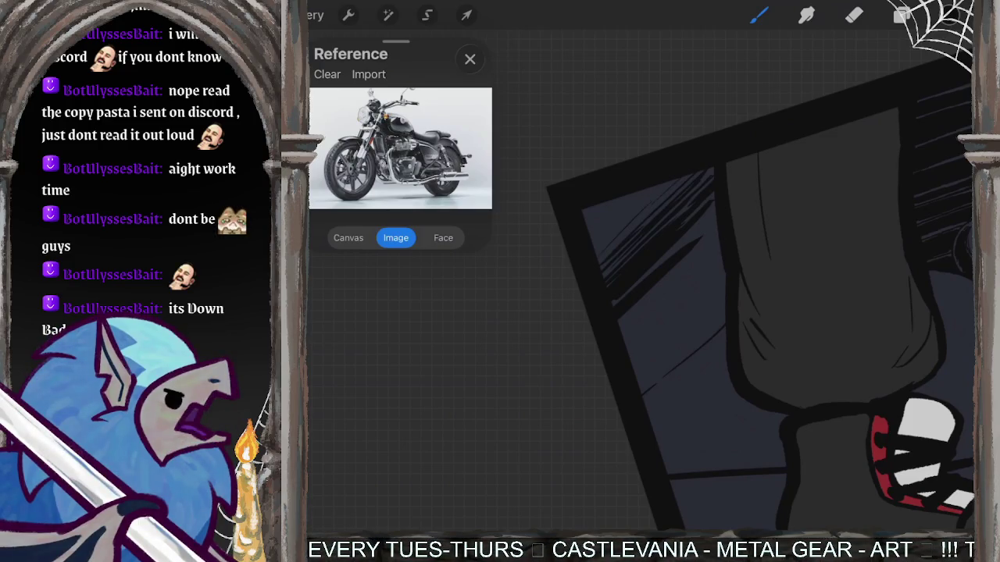
Fill the hatched window area with solid dark shading and hatch its lower-left edge.
drag(633, 352, 665, 296)
mouse_move(699, 267)
mouse_down()
mouse_move(596, 334)
mouse_move(662, 259)
mouse_move(692, 293)
mouse_move(630, 374)
mouse_move(659, 353)
mouse_move(646, 371)
mouse_up()
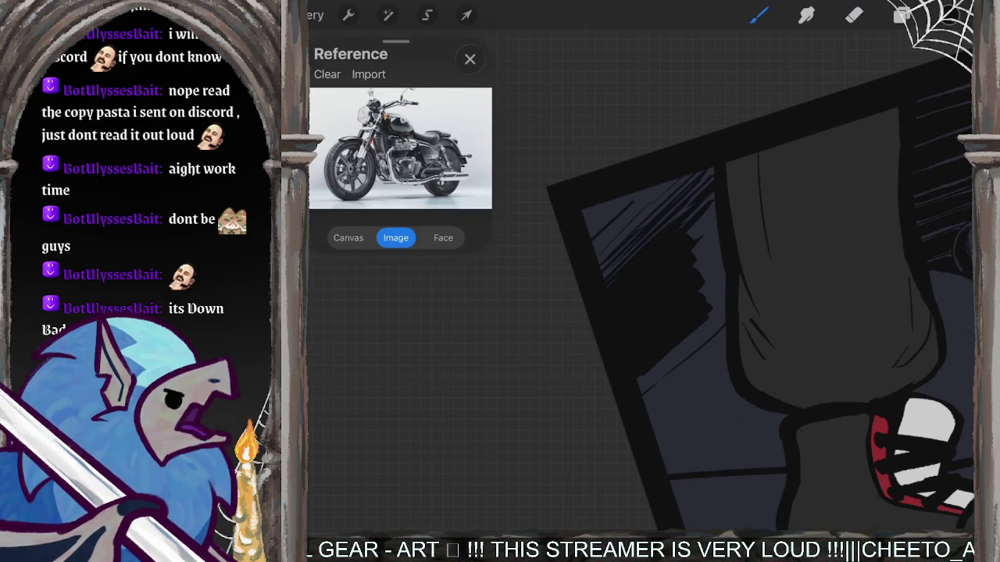
mouse_move(656, 195)
mouse_down()
mouse_move(601, 242)
mouse_move(609, 269)
mouse_up()
drag(683, 215, 609, 281)
mouse_move(710, 178)
mouse_down()
mouse_move(687, 205)
mouse_move(595, 246)
mouse_up()
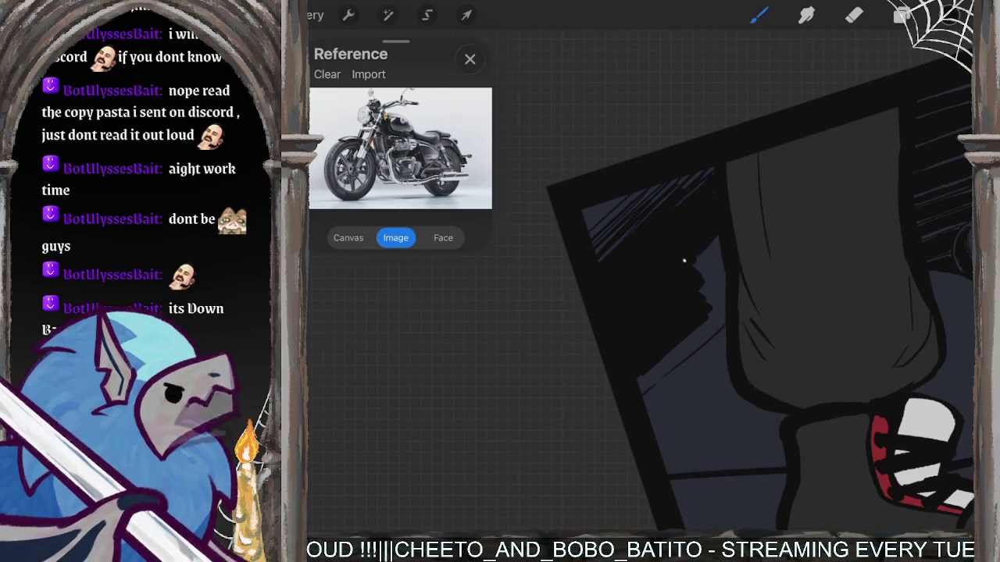
mouse_move(714, 241)
mouse_down()
mouse_move(715, 313)
mouse_move(675, 354)
mouse_up()
drag(723, 306, 639, 382)
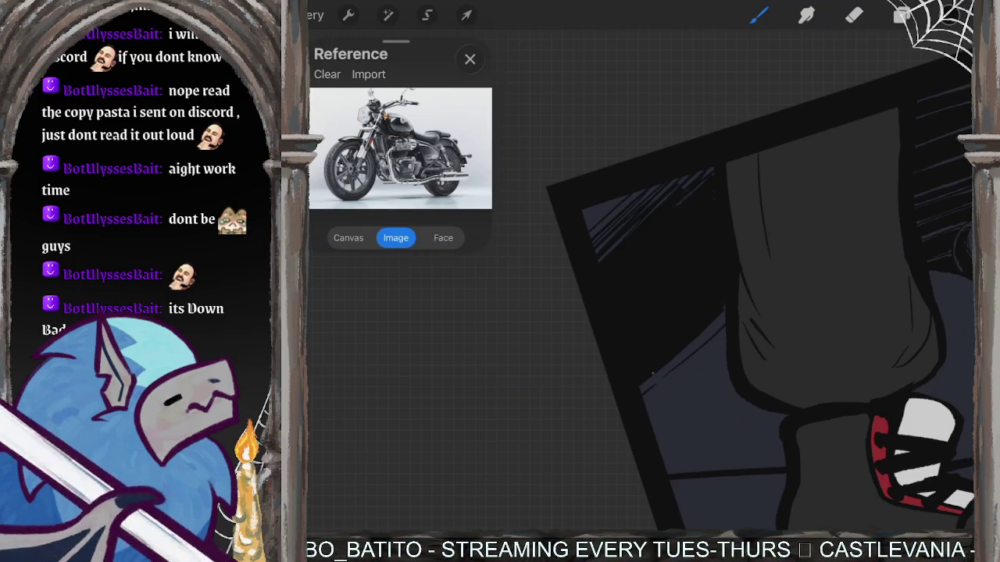
Ink a thick curved dark band across the engine.
scroll(758, 296, down, 3)
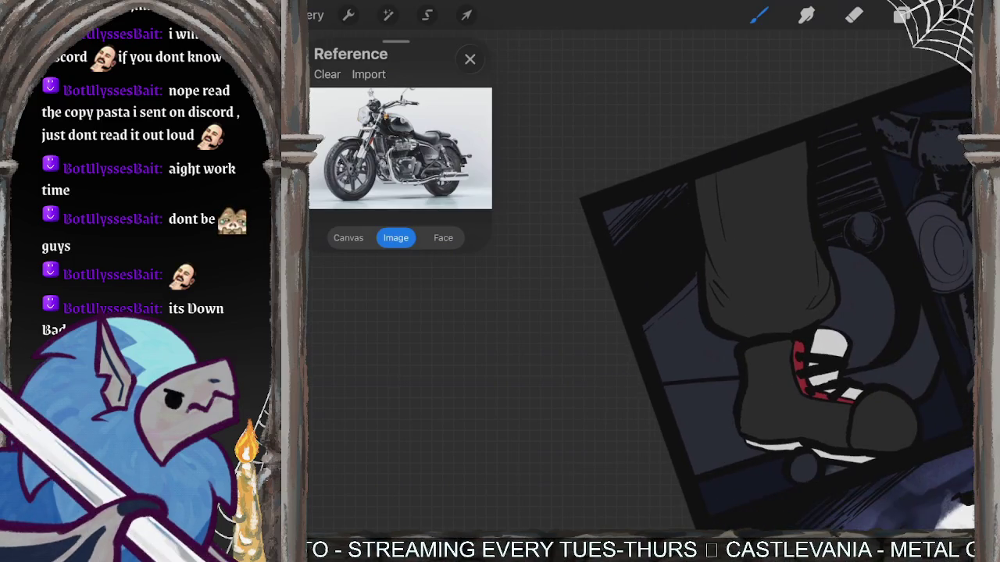
scroll(765, 328, up, 2)
scroll(766, 328, up, 2)
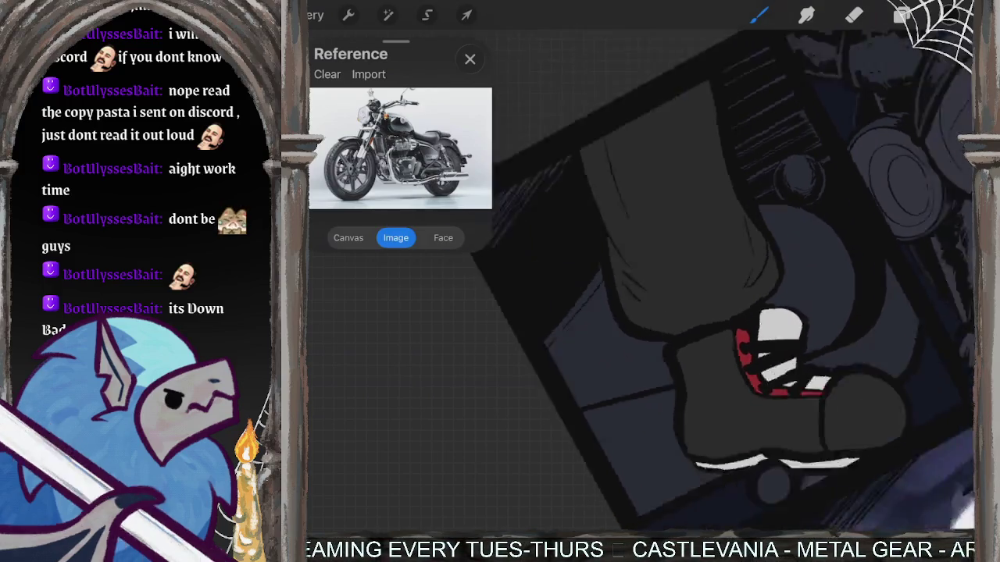
scroll(640, 281, up, 2)
scroll(640, 281, up, 2)
scroll(640, 281, up, 2)
drag(831, 180, 765, 235)
drag(792, 184, 747, 278)
drag(781, 226, 737, 357)
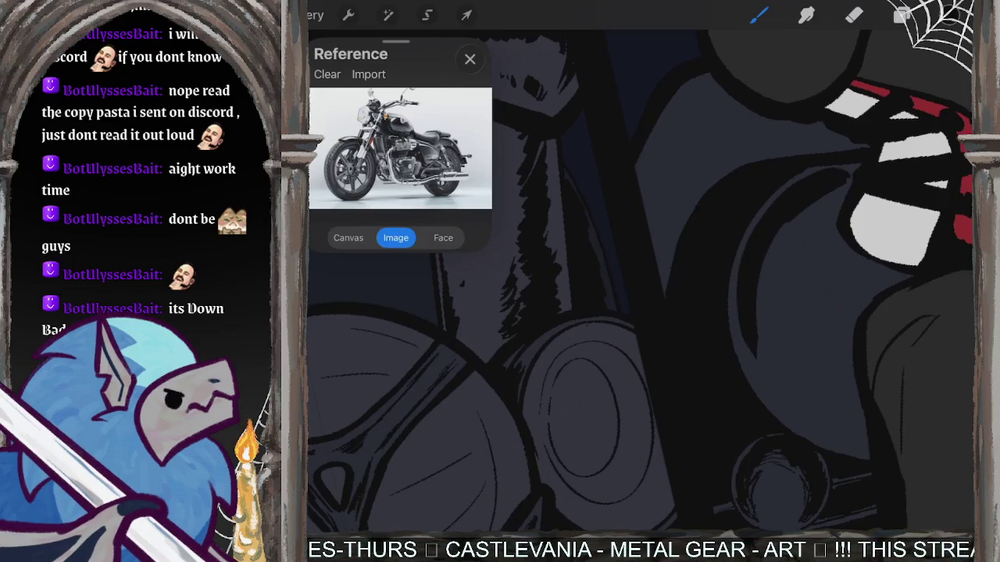
drag(745, 305, 773, 399)
drag(804, 219, 788, 399)
drag(770, 247, 843, 186)
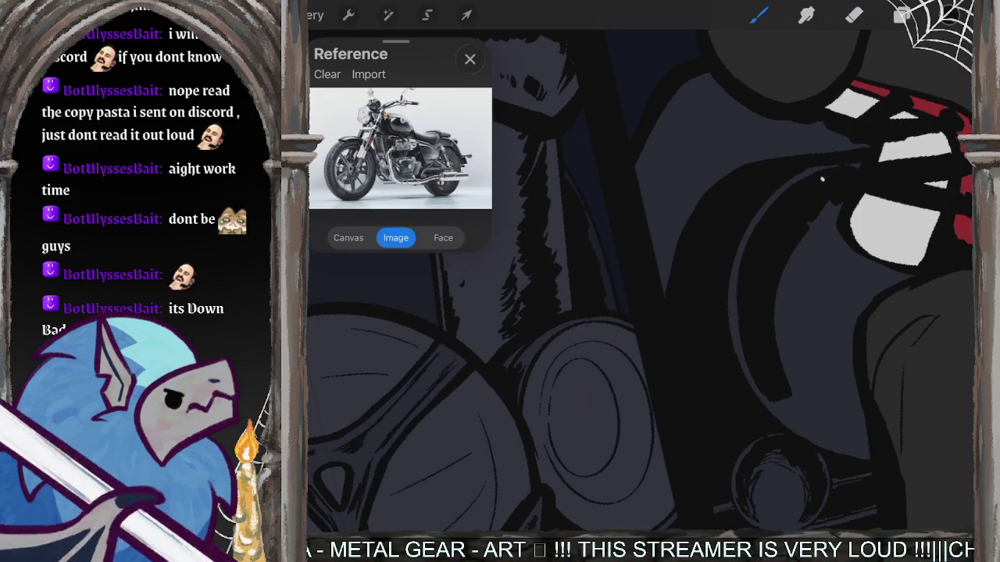
mouse_move(832, 201)
mouse_down()
mouse_move(789, 266)
mouse_move(801, 245)
mouse_move(781, 306)
mouse_up()
drag(801, 259, 779, 323)
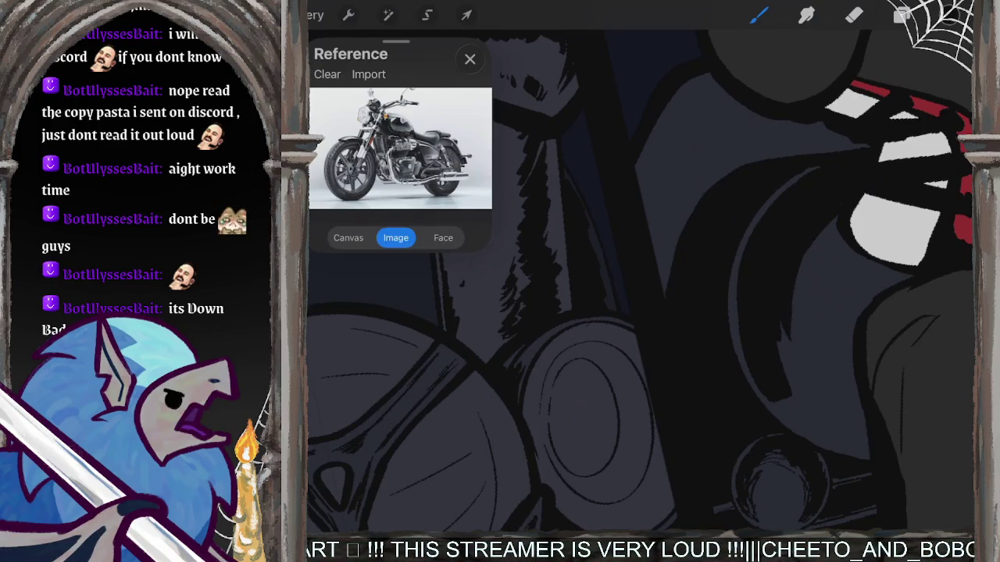
Add dark strokes along the band and hatch its upper part.
scroll(641, 281, up, 3)
scroll(641, 281, up, 3)
scroll(641, 281, up, 3)
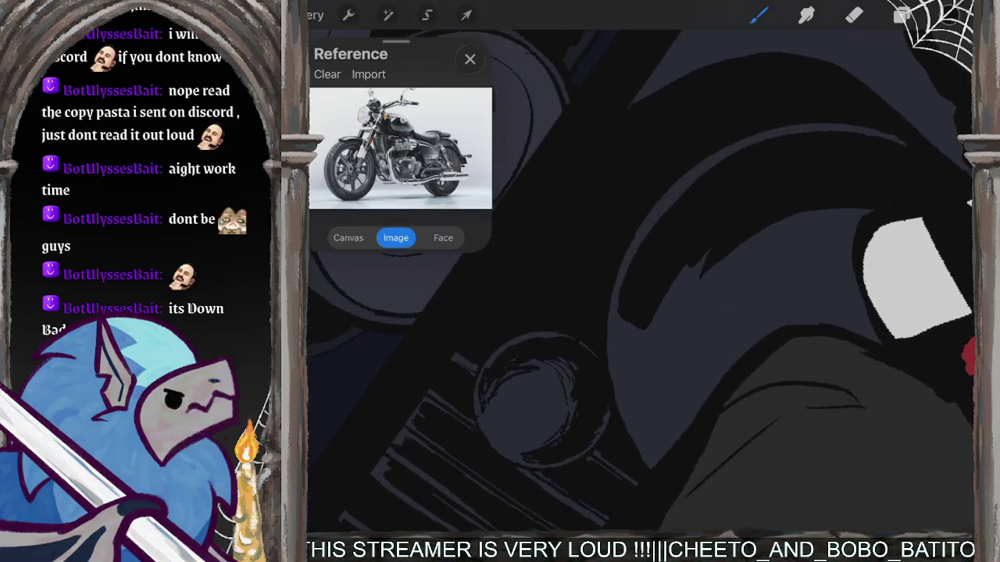
mouse_move(629, 320)
mouse_down()
mouse_move(618, 385)
mouse_move(631, 384)
mouse_up()
drag(706, 256, 654, 365)
drag(784, 249, 687, 288)
drag(796, 238, 717, 272)
scroll(641, 281, down, 3)
mouse_move(797, 219)
mouse_down()
mouse_move(748, 275)
mouse_move(767, 225)
mouse_up()
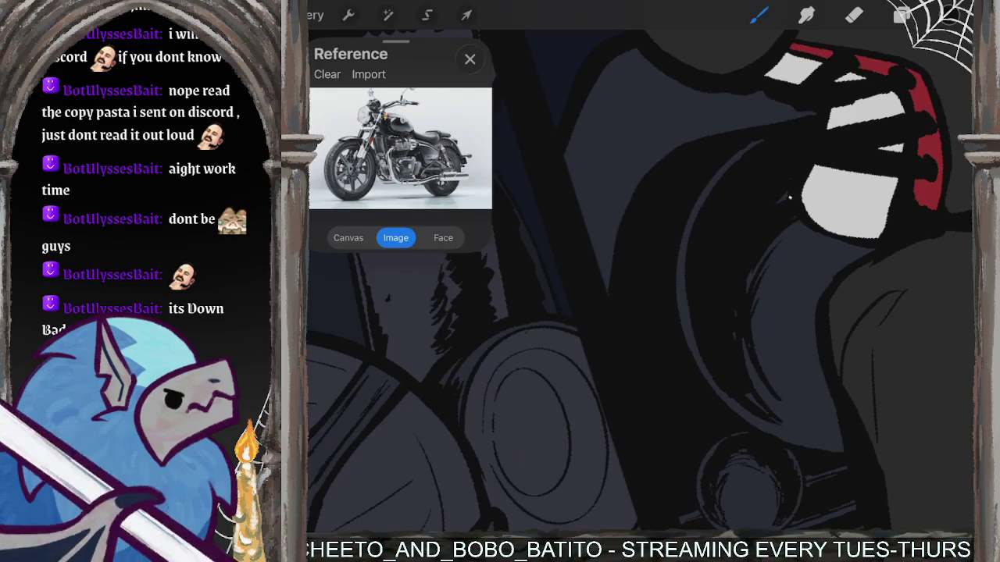
scroll(640, 281, down, 5)
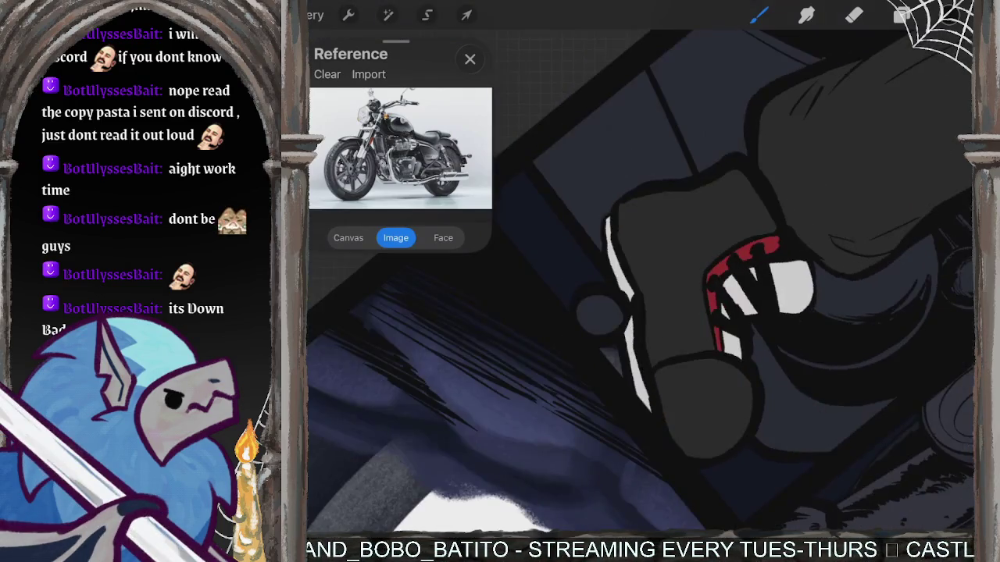
scroll(640, 282, down, 5)
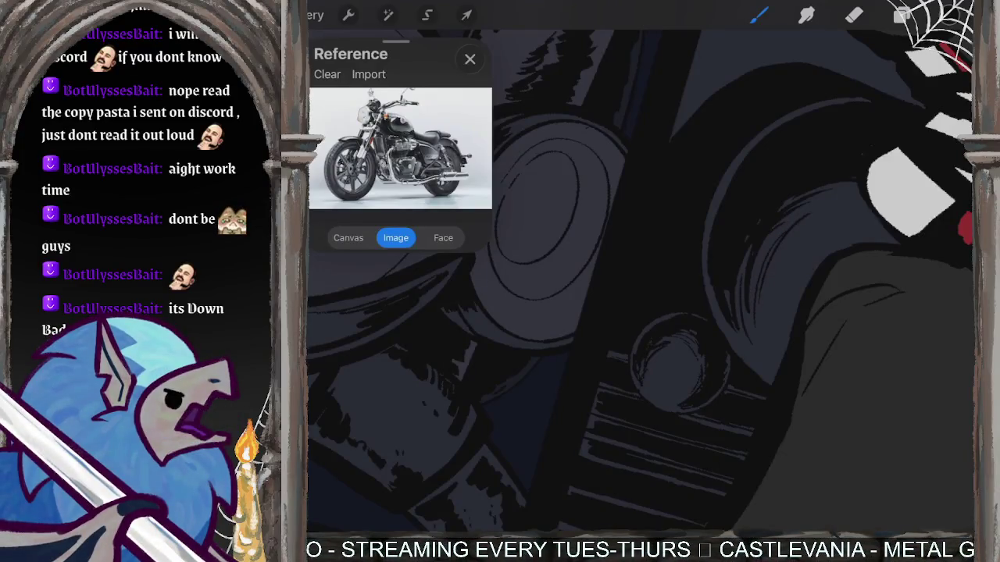
Hatch the engine casing around the white part and along its lower edge.
drag(771, 295, 761, 365)
drag(827, 215, 764, 315)
drag(838, 200, 804, 214)
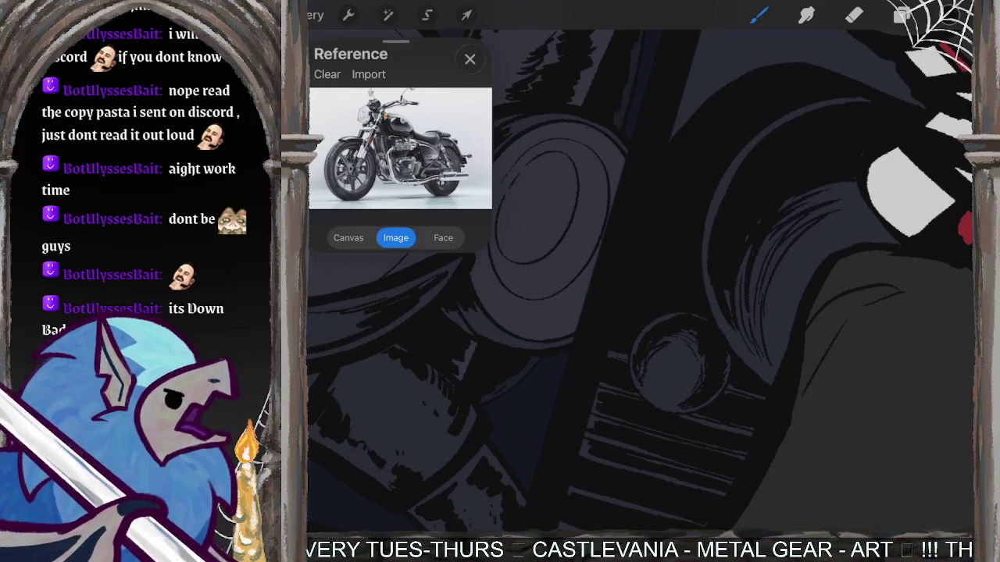
scroll(641, 282, up, 5)
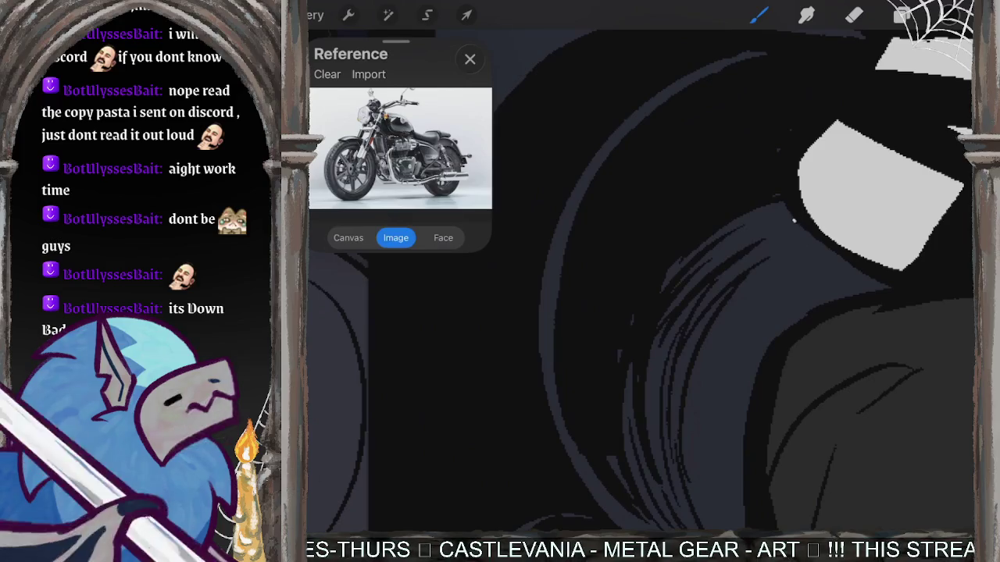
drag(714, 234, 662, 289)
drag(720, 256, 669, 312)
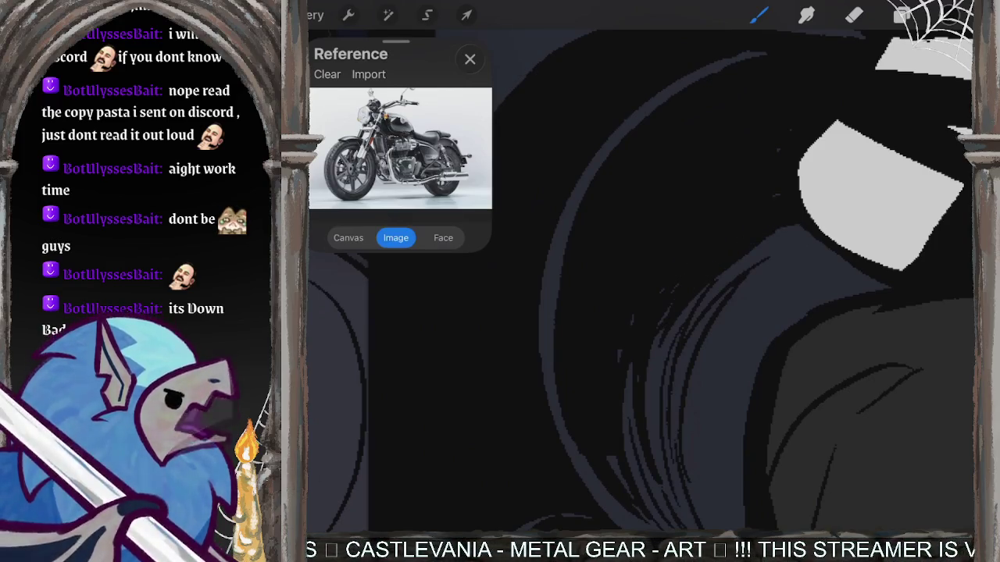
drag(800, 241, 715, 290)
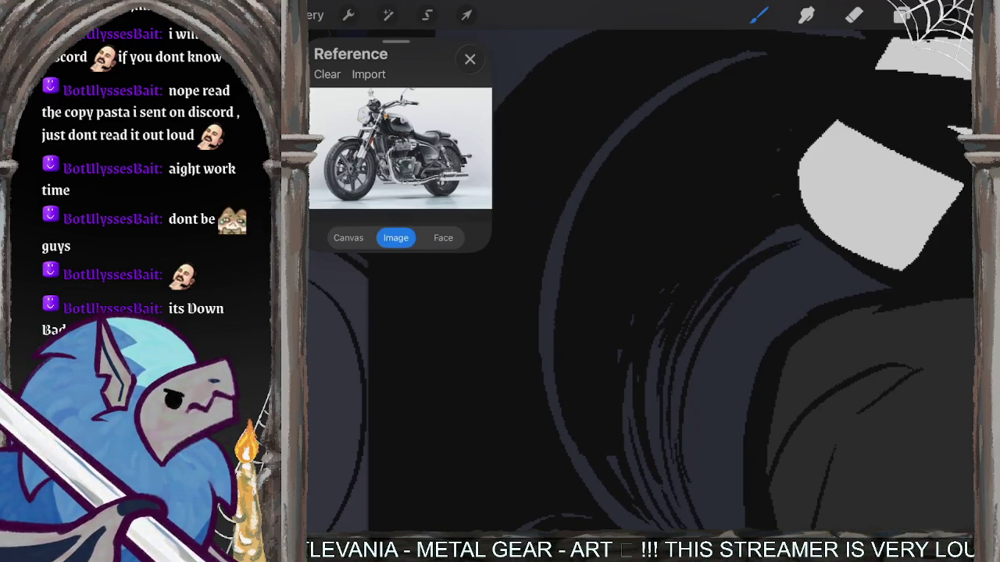
drag(807, 232, 749, 254)
drag(828, 252, 747, 278)
Hatch along the engine's left curve and below the white part's lower-left edge.
drag(735, 288, 673, 386)
drag(681, 334, 633, 488)
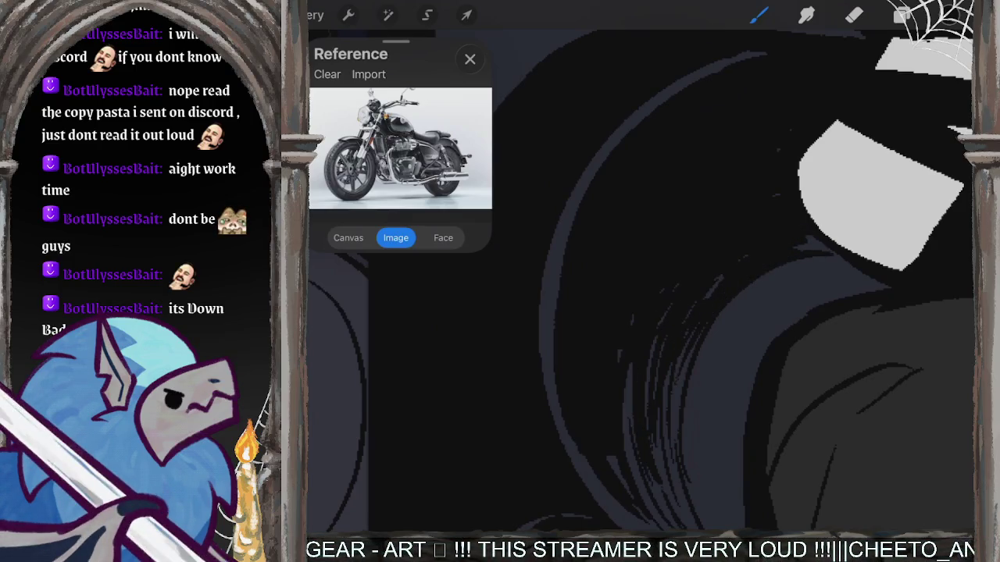
drag(773, 276, 698, 384)
drag(801, 267, 712, 334)
mouse_move(844, 254)
mouse_down()
mouse_move(774, 273)
mouse_move(709, 332)
mouse_up()
mouse_move(843, 278)
mouse_down()
mouse_move(754, 323)
mouse_move(758, 299)
mouse_up()
mouse_move(875, 195)
mouse_down()
mouse_move(937, 313)
mouse_move(819, 437)
mouse_move(758, 413)
mouse_move(792, 357)
mouse_move(791, 289)
mouse_move(925, 203)
mouse_move(941, 336)
mouse_up()
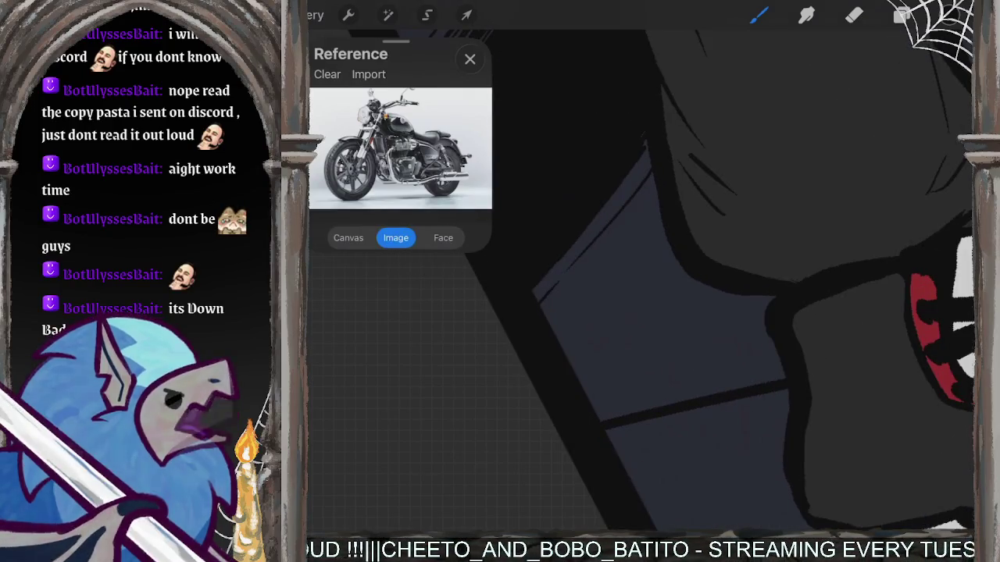
Darken the window's diagonal and upper-left edges, dismissing the low pencil battery alert.
mouse_move(655, 187)
mouse_down()
mouse_move(653, 174)
mouse_move(538, 322)
mouse_move(647, 214)
mouse_move(604, 252)
mouse_move(639, 246)
mouse_move(554, 352)
mouse_move(658, 248)
mouse_move(585, 344)
mouse_move(666, 273)
mouse_up()
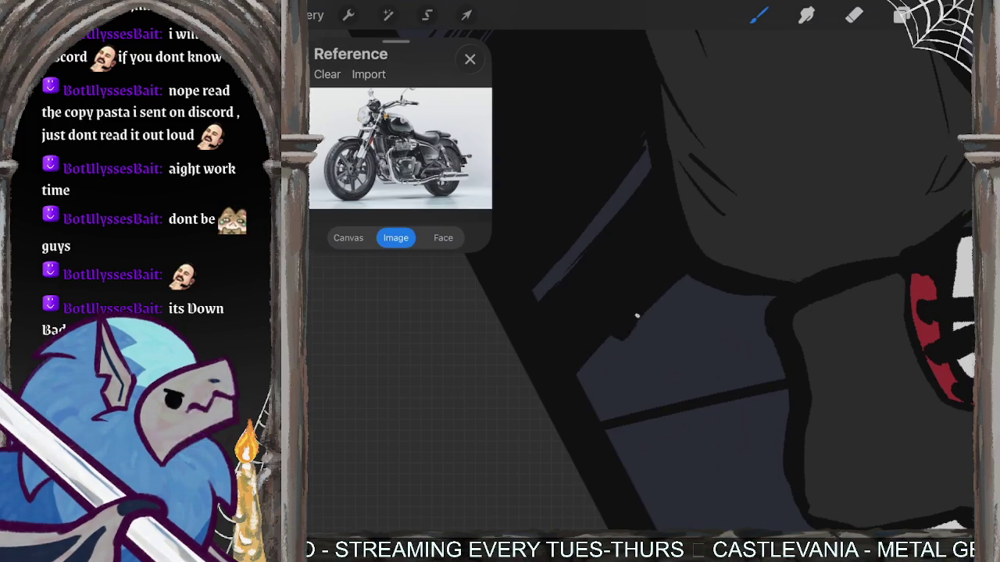
drag(636, 320, 554, 408)
mouse_move(685, 285)
mouse_down()
mouse_move(698, 286)
mouse_move(682, 305)
mouse_move(700, 313)
mouse_move(705, 339)
mouse_move(686, 362)
mouse_up()
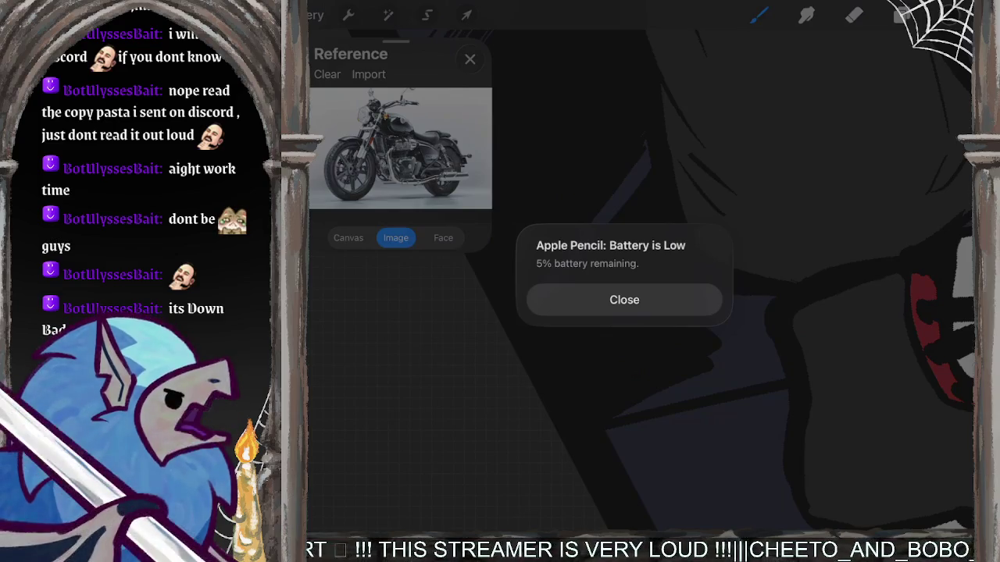
click(624, 300)
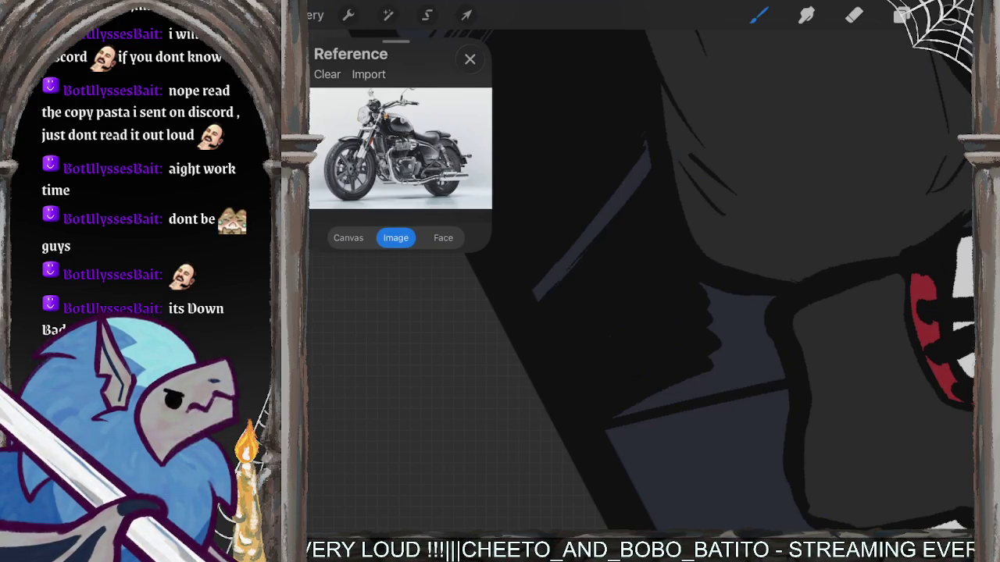
Paint the remaining light strip beside the boot solid black.
drag(617, 413, 742, 378)
mouse_move(633, 401)
mouse_down()
mouse_move(777, 377)
mouse_move(747, 373)
mouse_move(772, 341)
mouse_move(730, 339)
mouse_move(747, 320)
mouse_move(711, 312)
mouse_move(765, 297)
mouse_move(685, 283)
mouse_up()
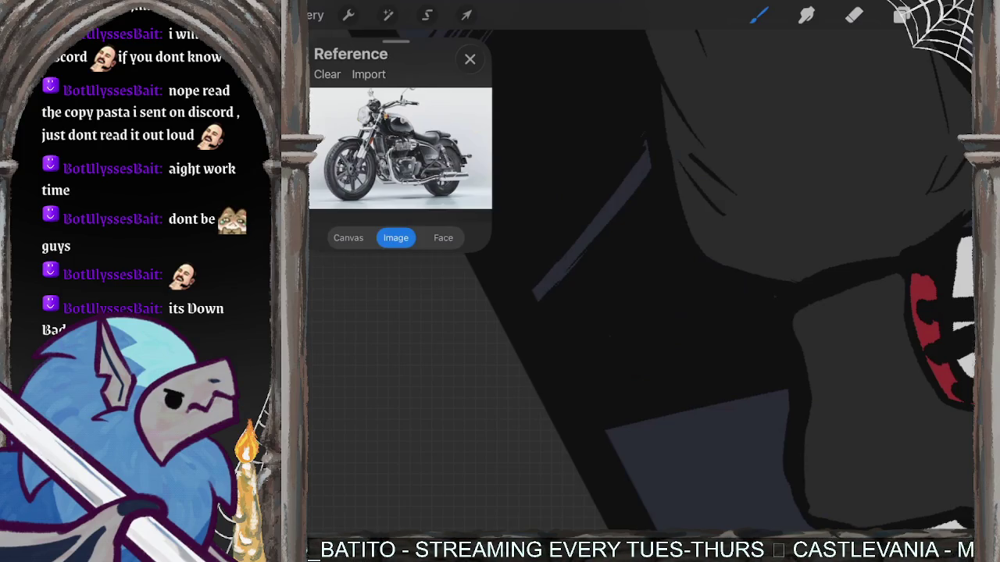
scroll(781, 297, down, 5)
mouse_move(797, 305)
mouse_down()
mouse_move(710, 367)
mouse_move(792, 367)
mouse_move(714, 355)
mouse_move(706, 312)
mouse_up()
Sketch faint dark strokes beside the rider's boot.
scroll(711, 312, up, 2)
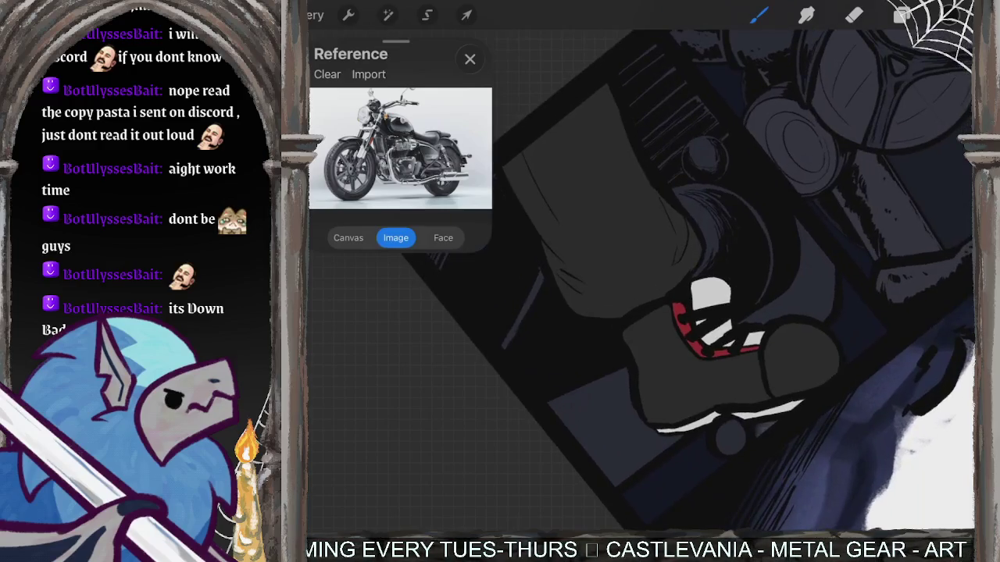
scroll(664, 313, up, 2)
mouse_move(748, 289)
mouse_down()
mouse_move(741, 314)
mouse_move(722, 325)
mouse_up()
drag(750, 256, 730, 326)
mouse_move(758, 284)
mouse_down()
mouse_move(740, 324)
mouse_move(764, 336)
mouse_move(758, 345)
mouse_up()
Darken and hatch the upper-left edge of the grey shape.
scroll(663, 312, down, 2)
scroll(663, 312, down, 5)
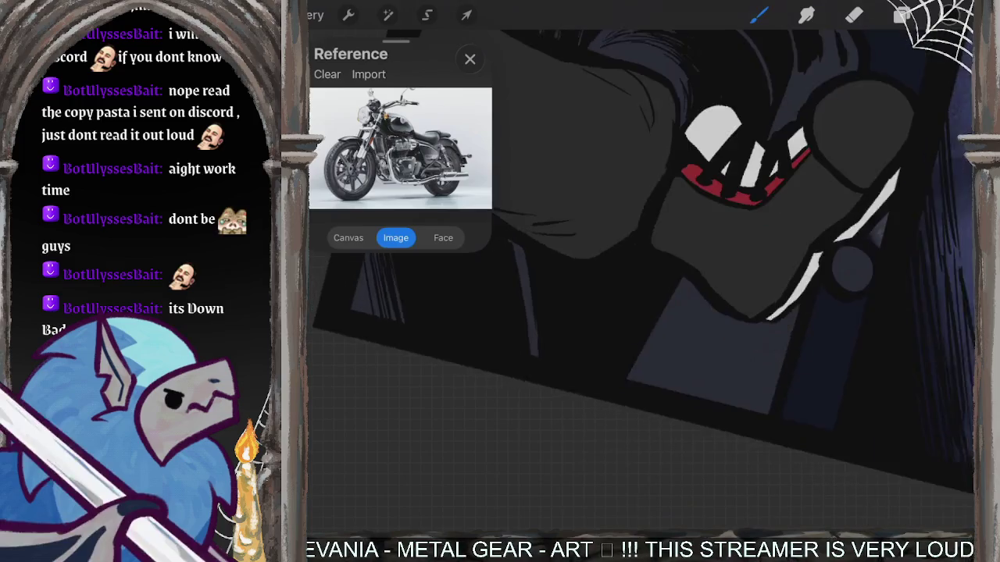
scroll(663, 313, down, 3)
drag(699, 228, 639, 327)
drag(676, 258, 606, 365)
mouse_move(687, 254)
mouse_down()
mouse_move(614, 369)
mouse_move(622, 371)
mouse_up()
drag(670, 303, 623, 374)
Add more short hatch strokes along the grey shape's edge.
mouse_move(698, 275)
mouse_down()
mouse_move(627, 374)
mouse_move(667, 312)
mouse_up()
drag(701, 256, 649, 336)
mouse_move(706, 232)
mouse_down()
mouse_move(689, 255)
mouse_move(701, 270)
mouse_up()
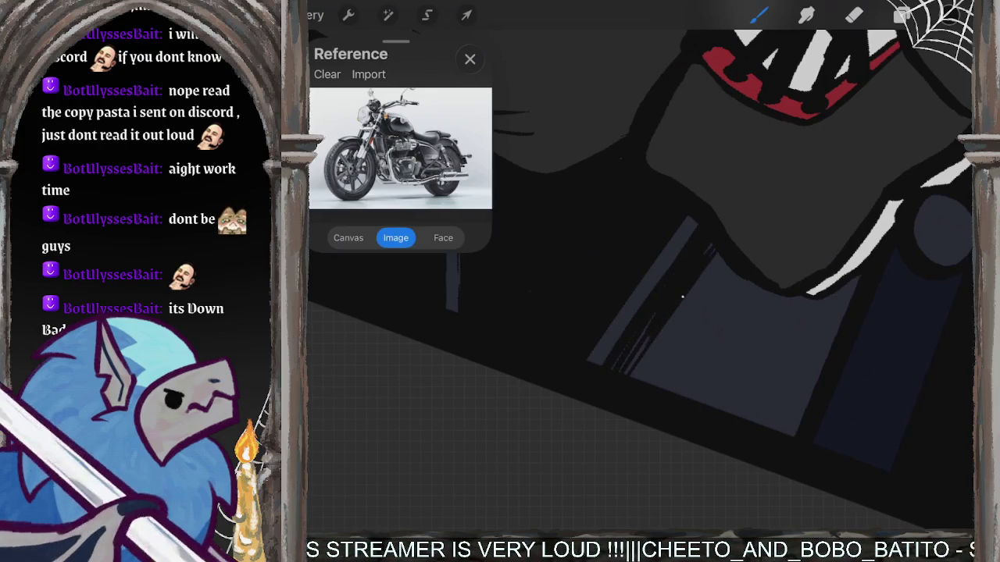
drag(648, 327, 620, 372)
drag(701, 274, 651, 351)
drag(659, 342, 634, 376)
drag(696, 295, 657, 347)
Thicken the diagonal grey/blue dividing line and hatch thinly along it.
drag(796, 252, 666, 410)
drag(774, 258, 653, 401)
drag(746, 273, 651, 398)
drag(748, 255, 642, 394)
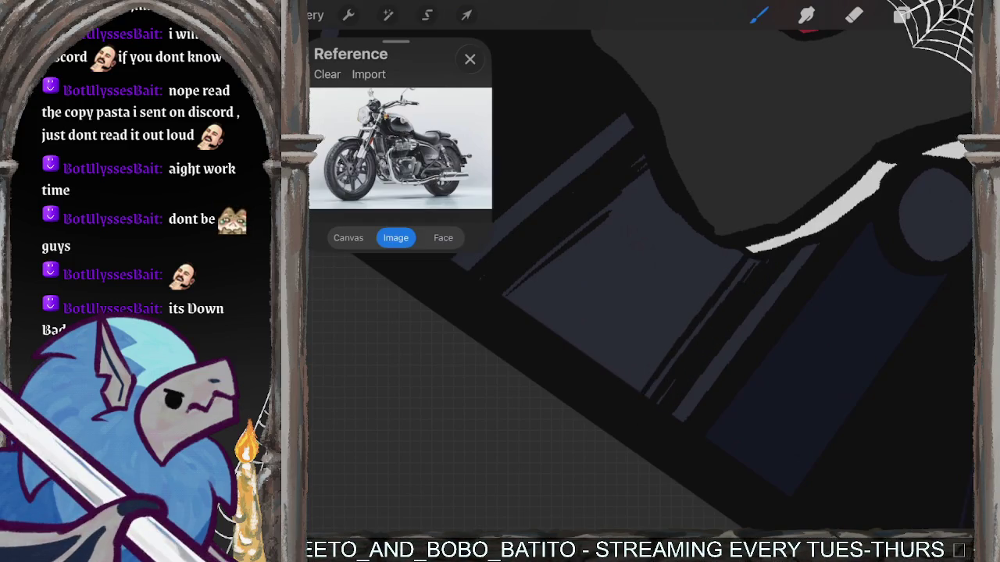
drag(726, 257, 634, 387)
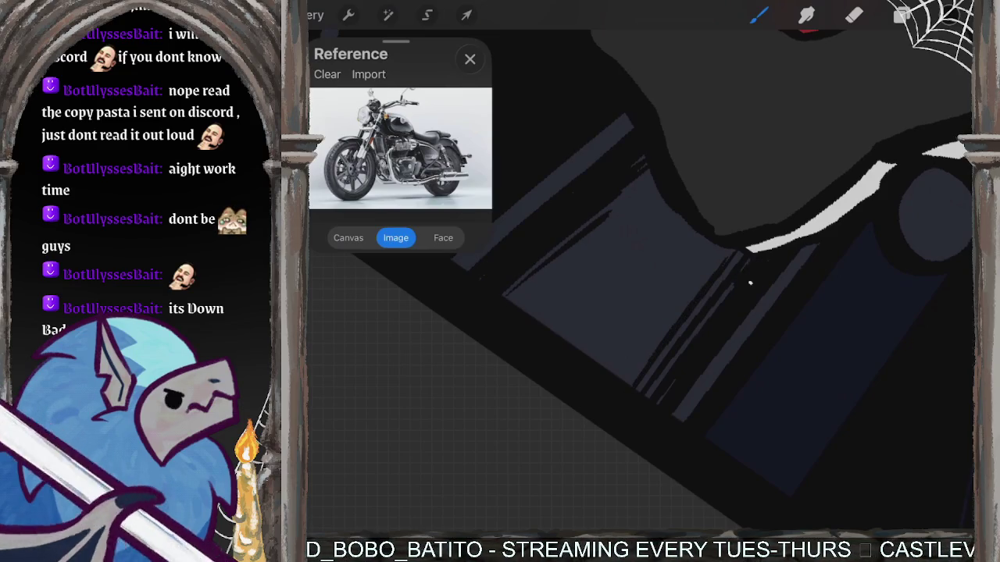
Add thin hatch strokes to the dark shading in another area.
drag(641, 281, 703, 234)
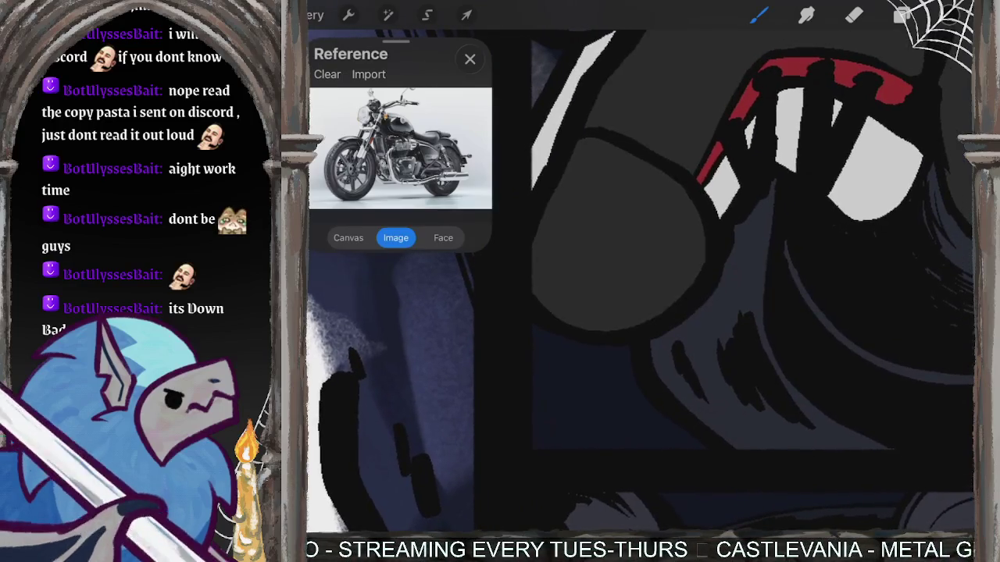
mouse_move(757, 203)
mouse_down()
mouse_move(751, 311)
mouse_move(742, 312)
mouse_up()
mouse_move(742, 225)
mouse_down()
mouse_move(738, 310)
mouse_move(741, 239)
mouse_move(751, 343)
mouse_move(764, 364)
mouse_up()
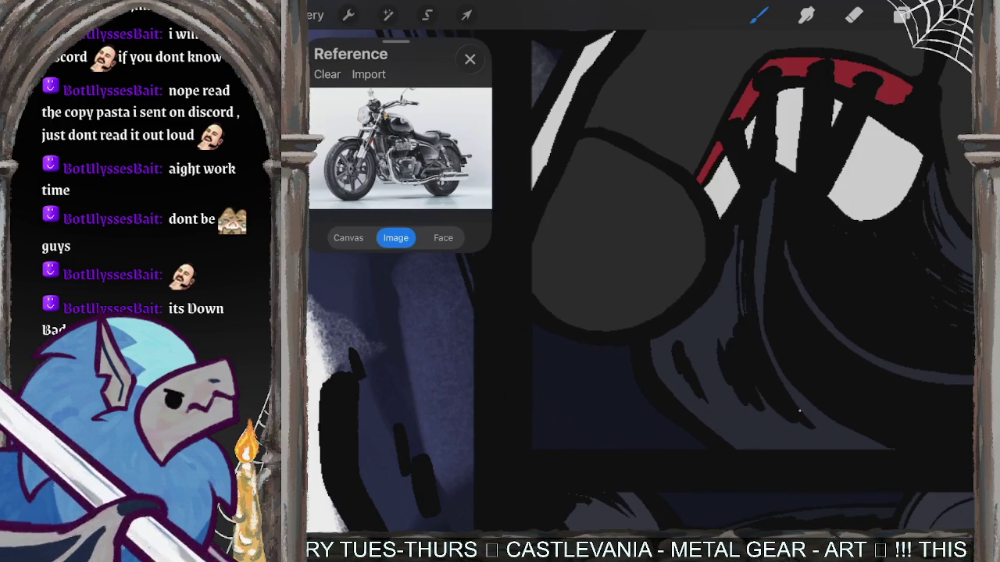
drag(823, 413, 805, 435)
Hatch the dark shaded area near the engine and the lower shaded area.
drag(660, 343, 673, 395)
mouse_move(668, 360)
mouse_down()
mouse_move(699, 411)
mouse_move(746, 440)
mouse_up()
drag(717, 411, 787, 451)
drag(854, 395, 792, 443)
drag(861, 424, 817, 448)
scroll(641, 281, down, 3)
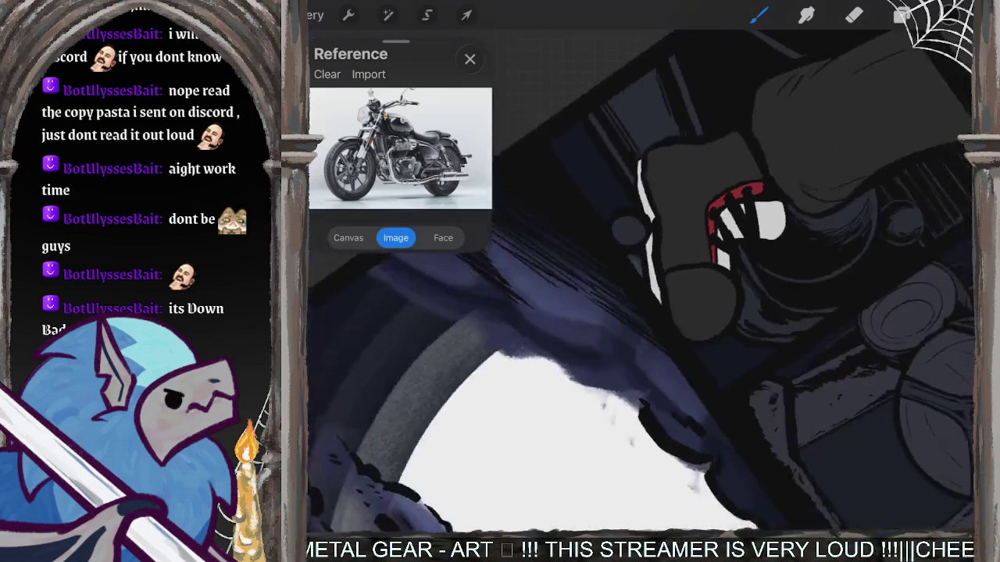
scroll(640, 281, down, 3)
scroll(640, 281, down, 3)
scroll(773, 313, up, 2)
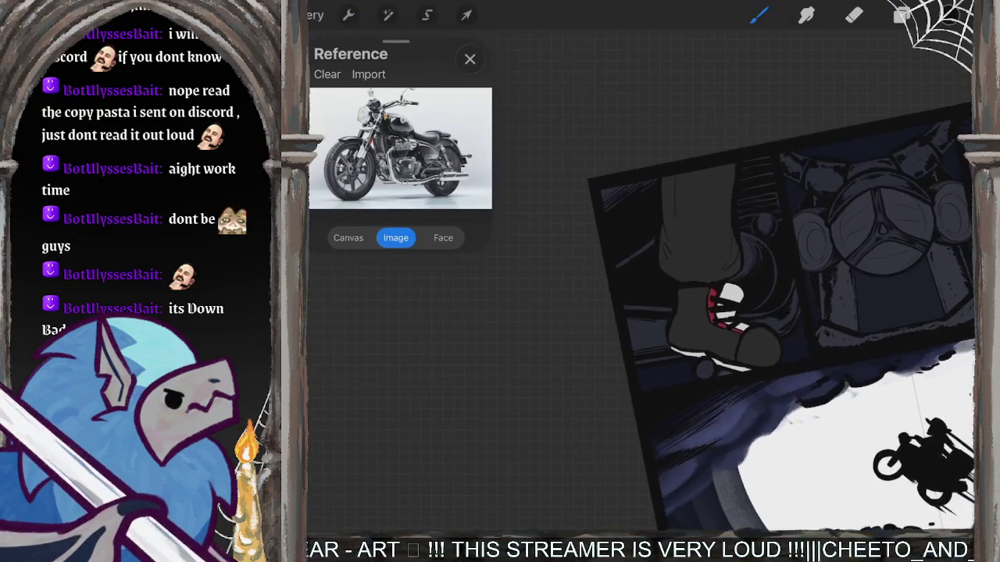
scroll(664, 328, up, 1)
scroll(664, 328, up, 1)
scroll(664, 328, up, 2)
scroll(664, 328, up, 2)
scroll(500, 328, up, 2)
scroll(499, 328, up, 2)
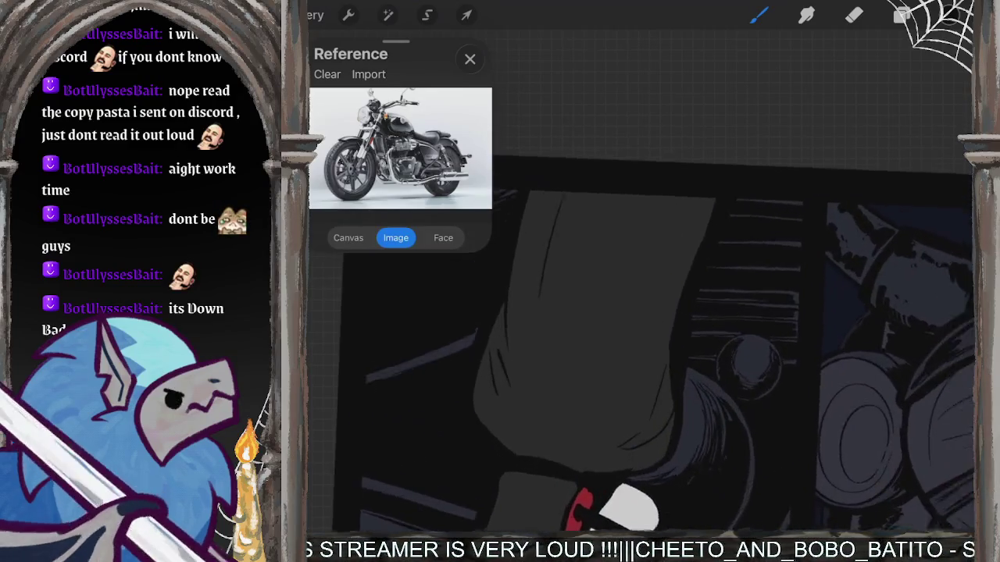
scroll(500, 328, up, 1)
Check the active layer, then paint dark fold lines down the trouser leg.
click(902, 16)
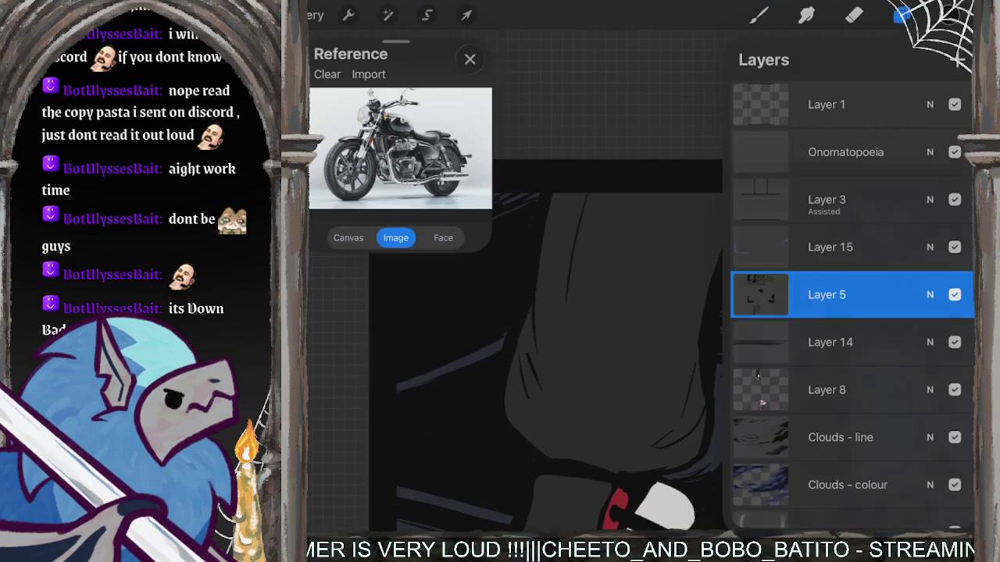
click(901, 16)
mouse_move(560, 207)
mouse_down()
mouse_move(552, 360)
mouse_move(571, 393)
mouse_up()
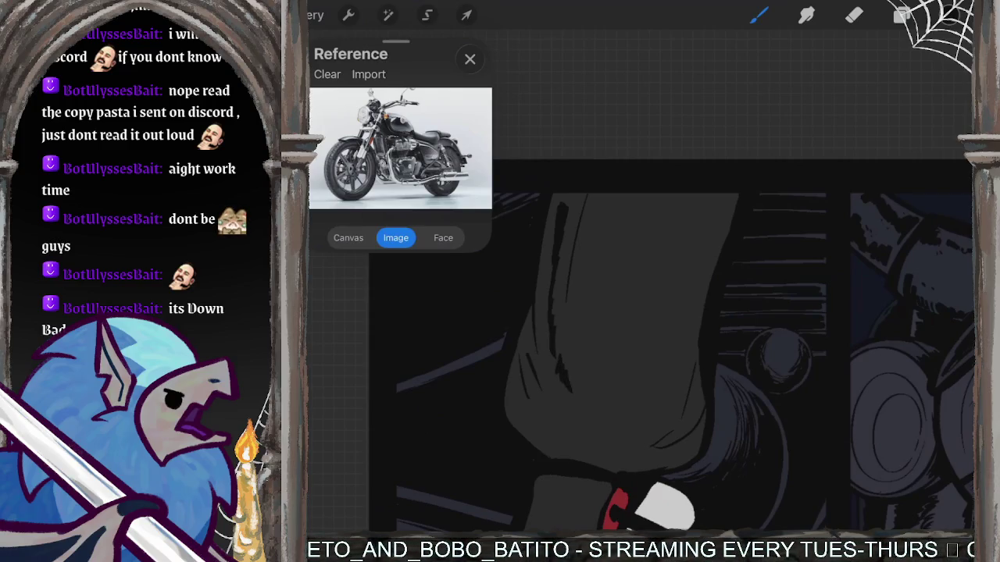
scroll(773, 375, down, 5)
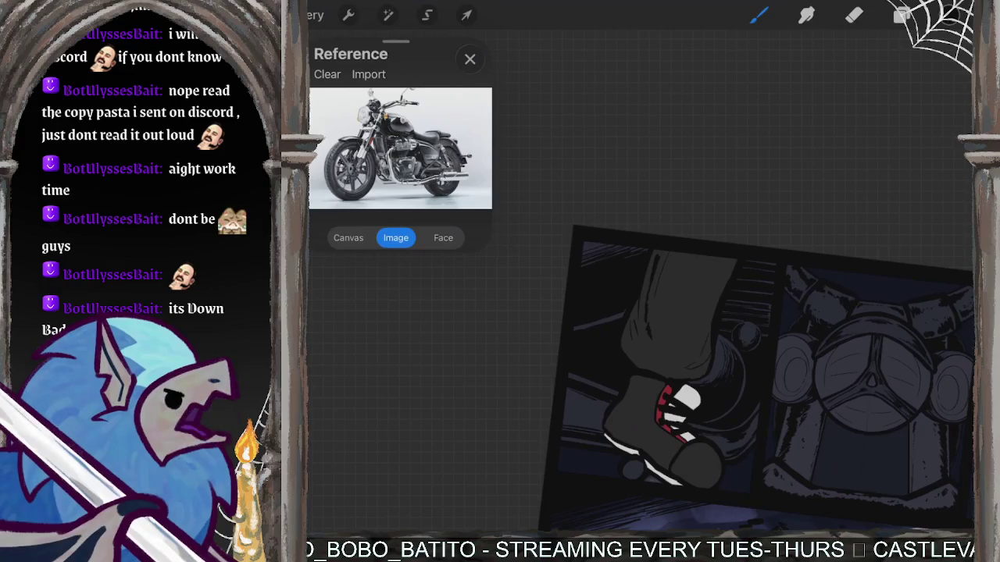
scroll(703, 375, up, 5)
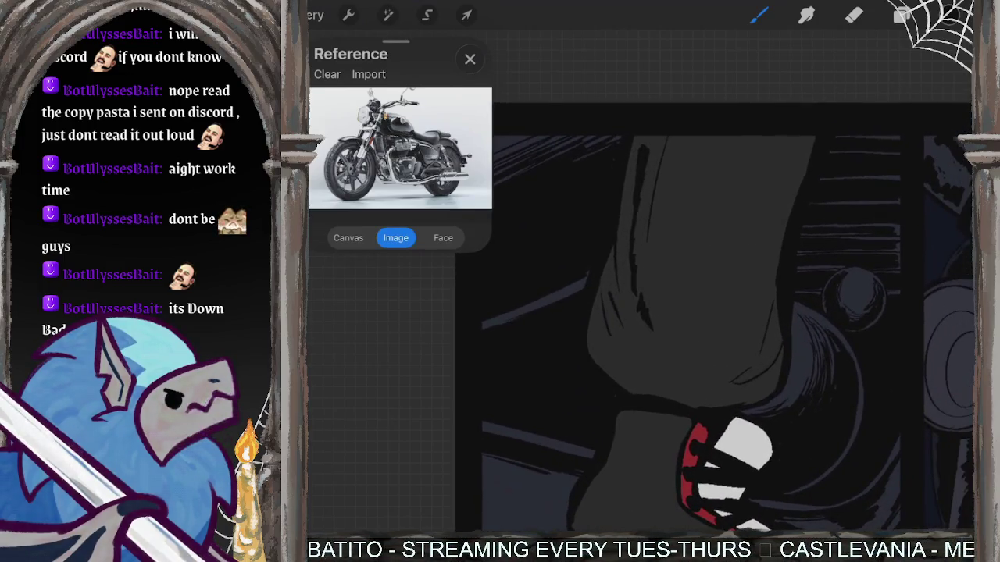
scroll(702, 375, right, 2)
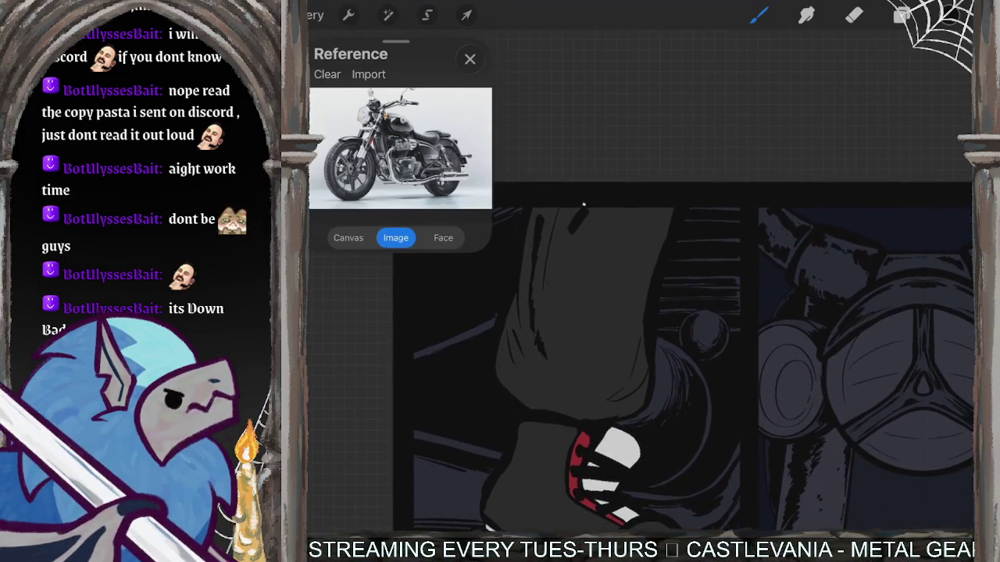
drag(570, 246, 571, 377)
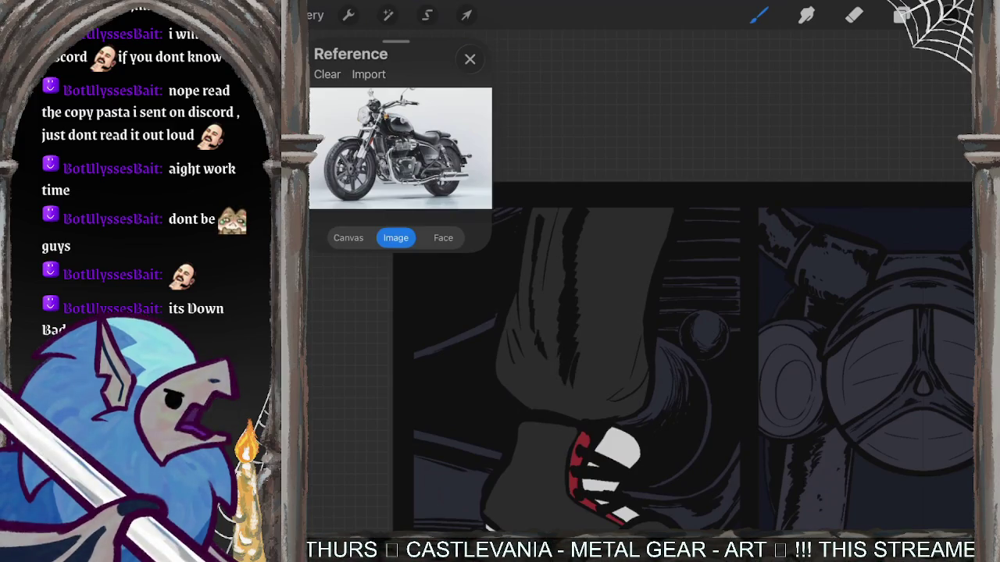
mouse_move(507, 367)
mouse_down()
mouse_move(520, 398)
mouse_move(531, 400)
mouse_move(525, 387)
mouse_move(547, 409)
mouse_up()
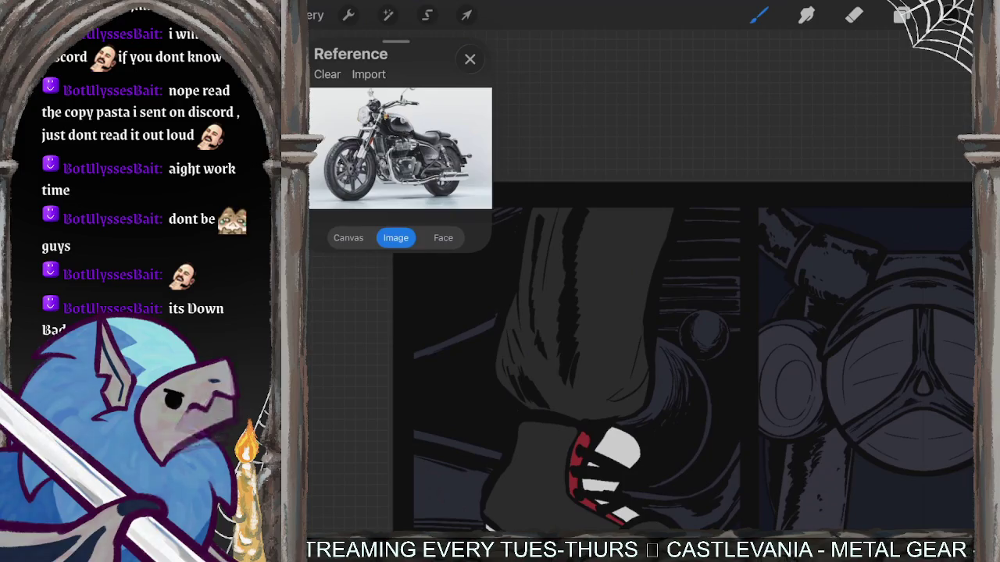
Undo the last paint stroke on the trouser fabric.
key(ctrl+z)
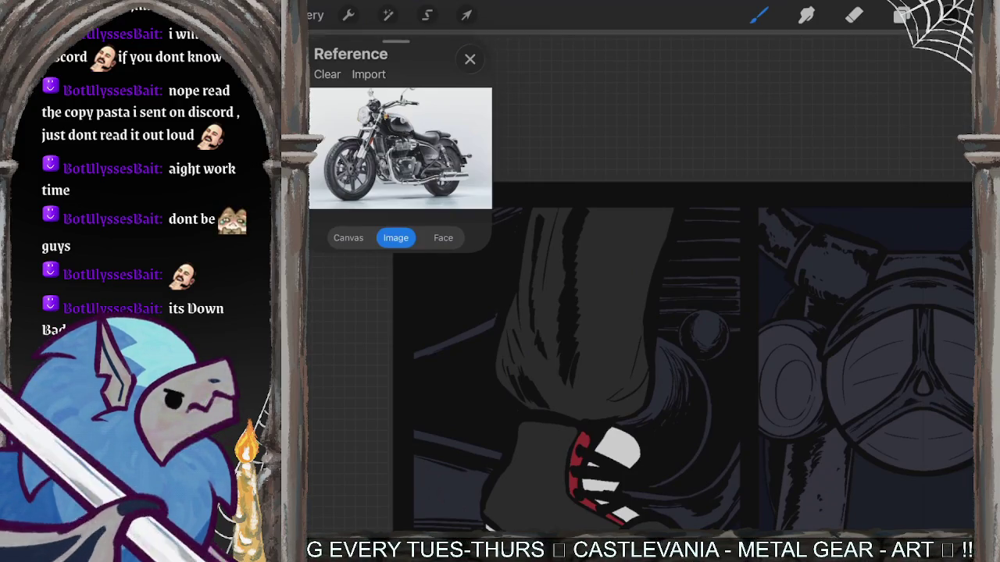
Hatch a few short dark strokes onto the boot.
mouse_move(623, 367)
mouse_down()
mouse_move(606, 383)
mouse_move(614, 373)
mouse_up()
drag(630, 353, 624, 355)
mouse_move(598, 411)
mouse_down()
mouse_move(619, 409)
mouse_move(592, 409)
mouse_up()
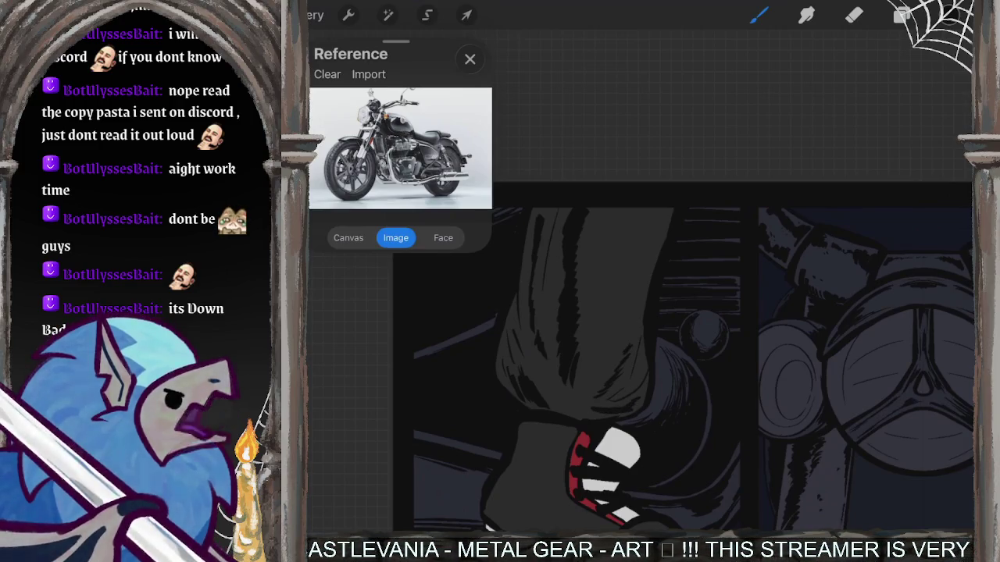
scroll(641, 313, up, 3)
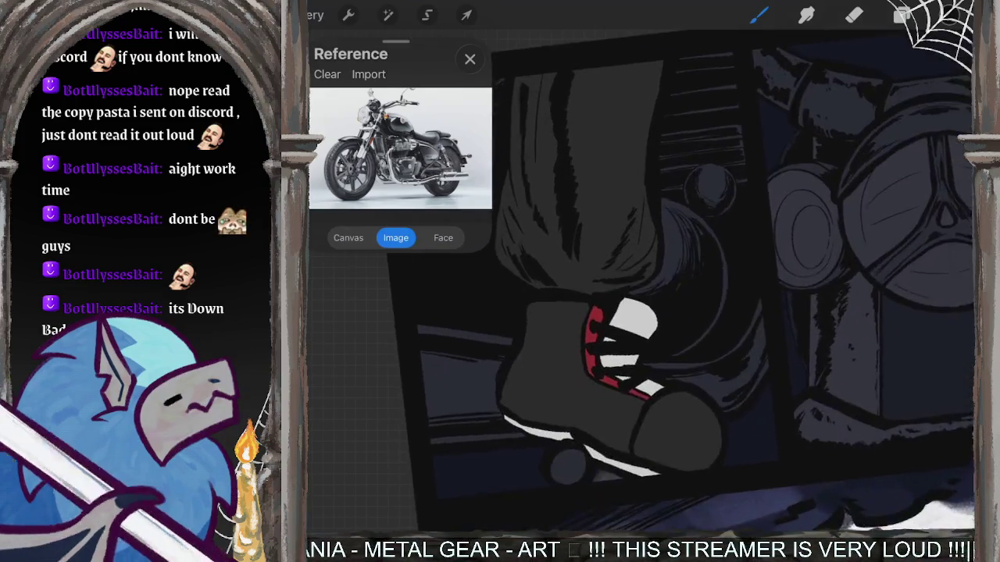
scroll(640, 312, up, 2)
scroll(640, 312, up, 1)
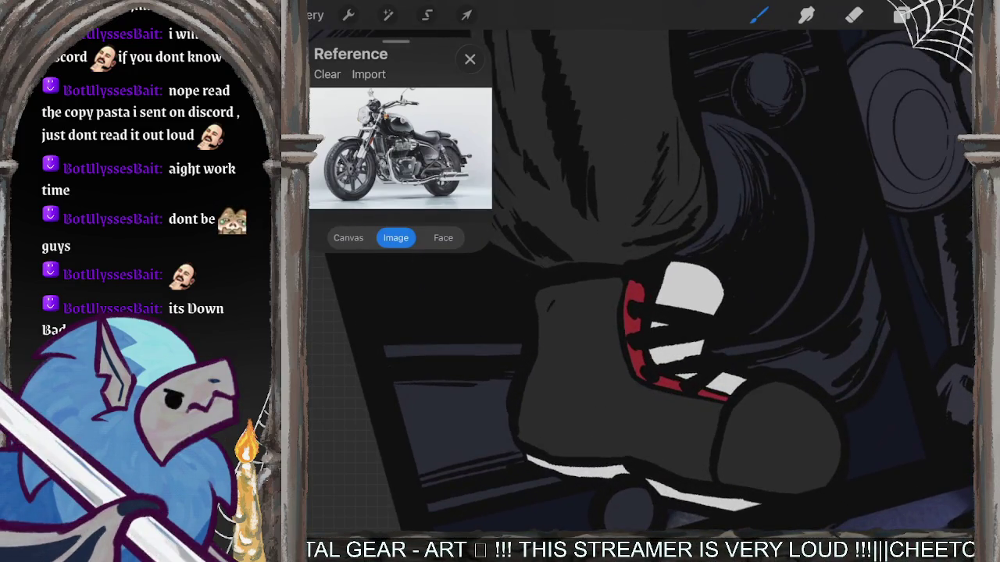
Reshape the dark mark and hatch shading down the side of the boot.
mouse_move(551, 306)
mouse_down()
mouse_move(566, 352)
mouse_move(531, 401)
mouse_up()
click(569, 344)
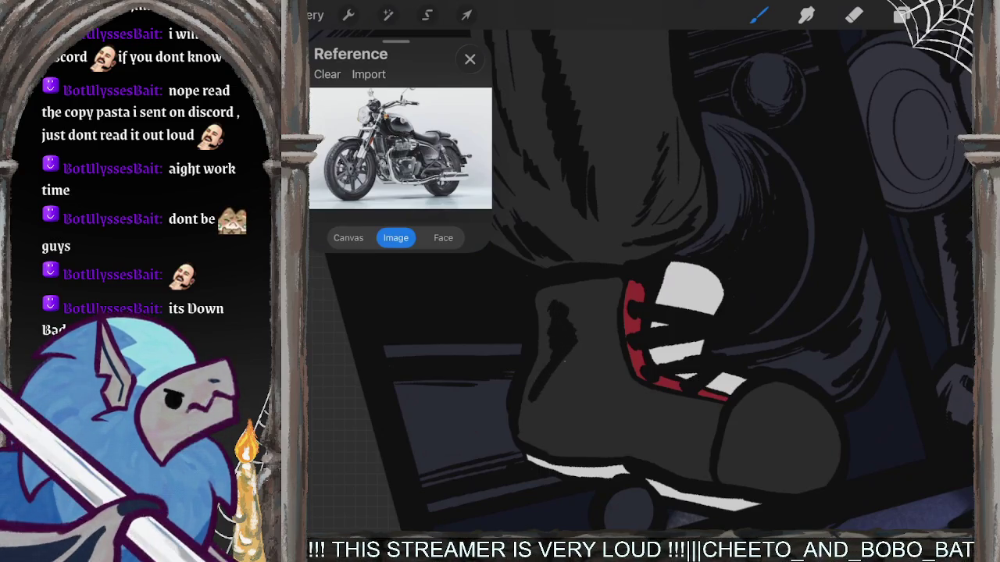
drag(566, 361, 529, 415)
mouse_move(563, 380)
mouse_down()
mouse_move(533, 428)
mouse_move(580, 437)
mouse_up()
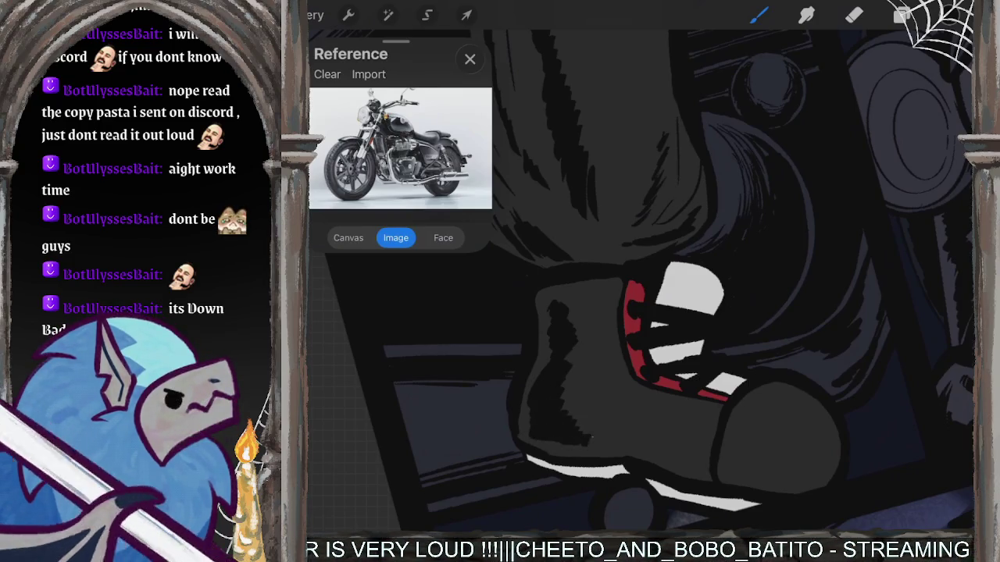
Spread thick hatch strokes across the boot's toe.
mouse_move(751, 426)
mouse_down()
mouse_move(739, 460)
mouse_move(756, 472)
mouse_move(777, 467)
mouse_up()
mouse_move(805, 436)
mouse_down()
mouse_move(788, 473)
mouse_move(818, 420)
mouse_up()
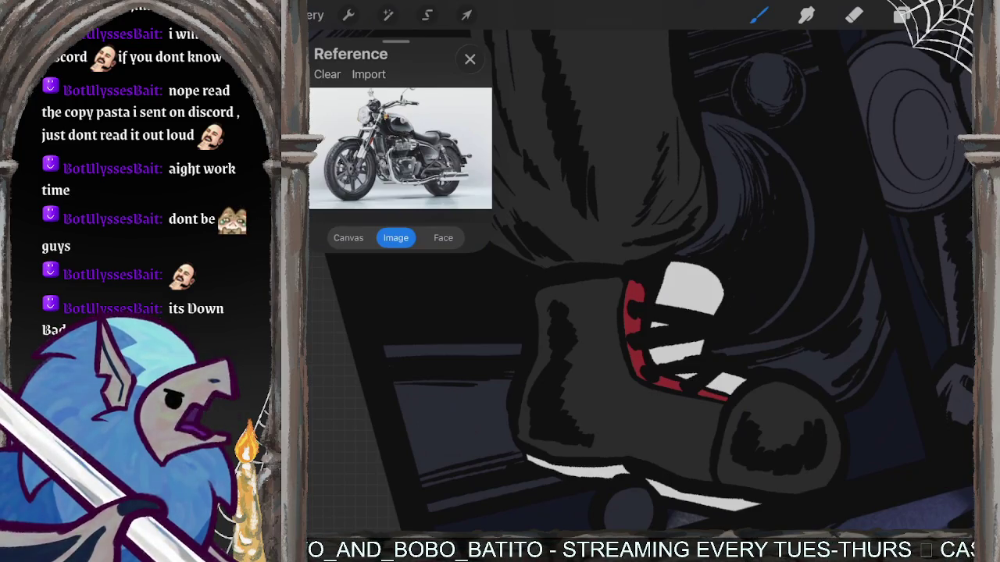
scroll(649, 281, down, 3)
scroll(741, 281, down, 3)
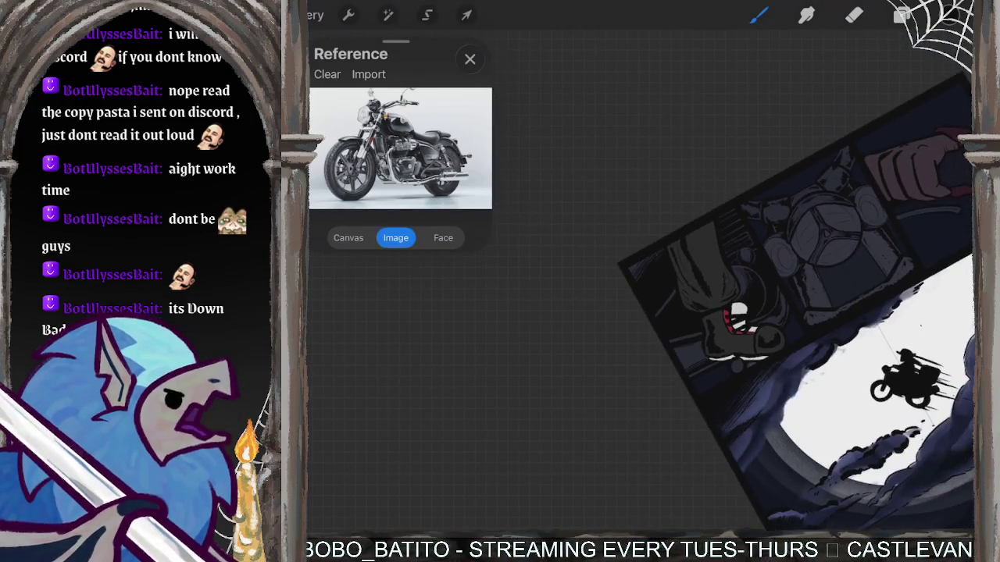
Darken the round bolt, then select Layer 15, toggle Layer 8, and pick Clouds - colour.
scroll(742, 281, up, 5)
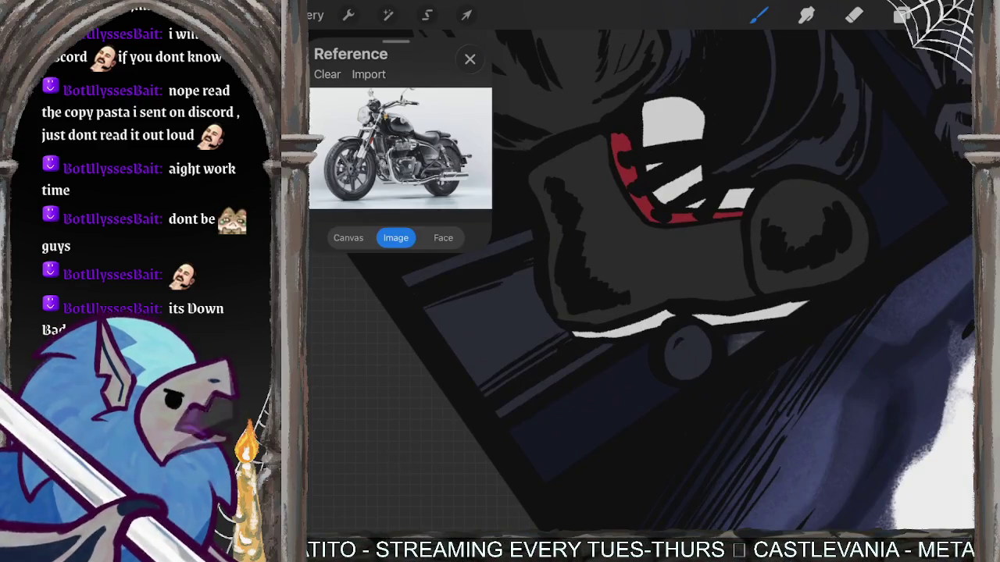
drag(687, 363, 692, 373)
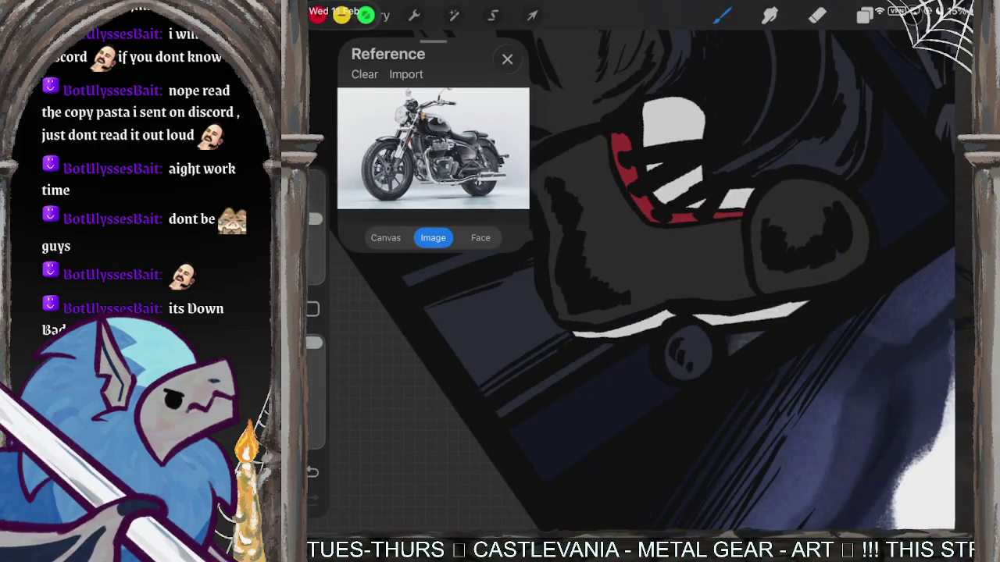
click(366, 14)
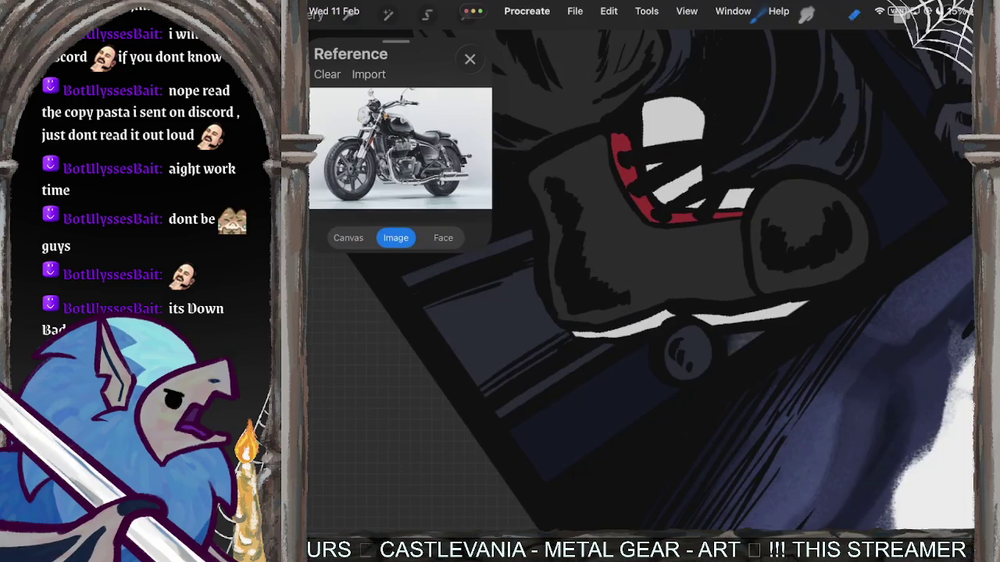
click(902, 14)
click(830, 246)
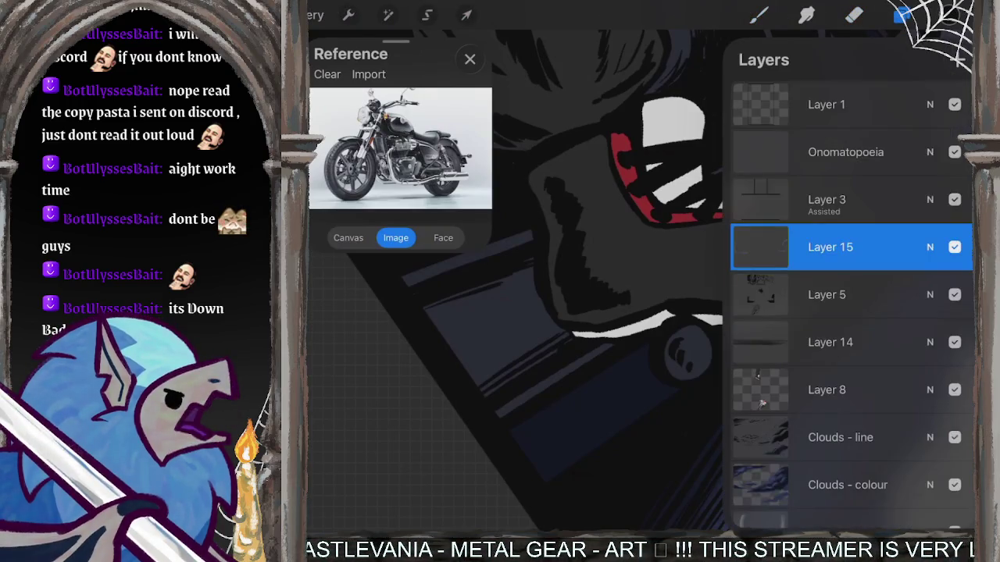
click(955, 389)
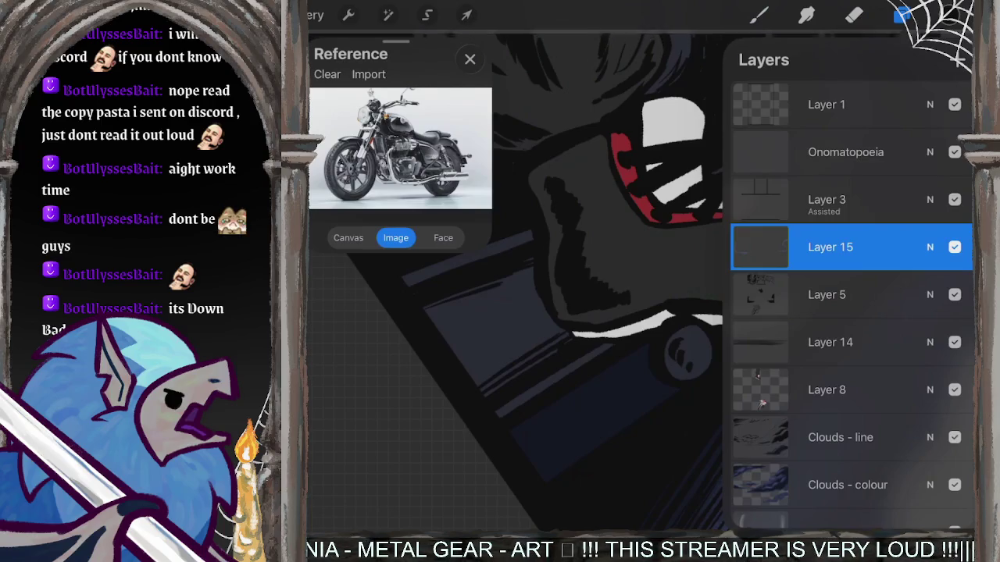
click(847, 485)
Make the first Layer 11 the working layer and switch from Eraser back to Brush.
click(853, 14)
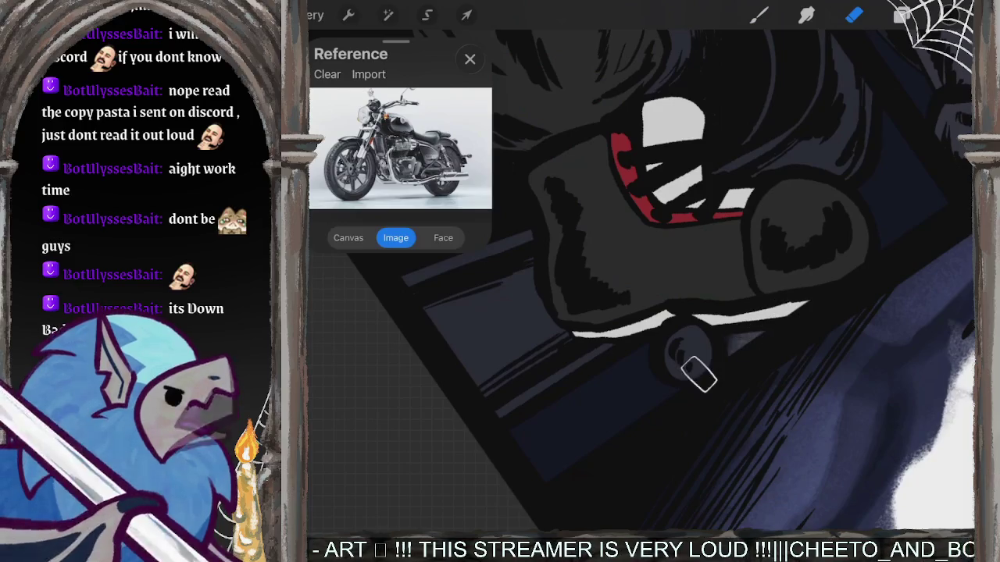
click(901, 14)
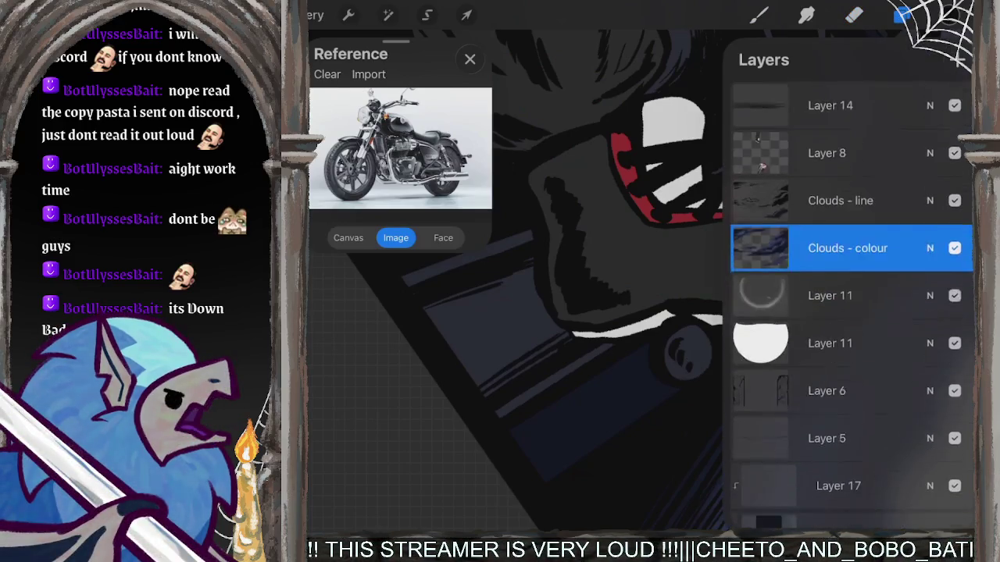
click(829, 293)
click(901, 14)
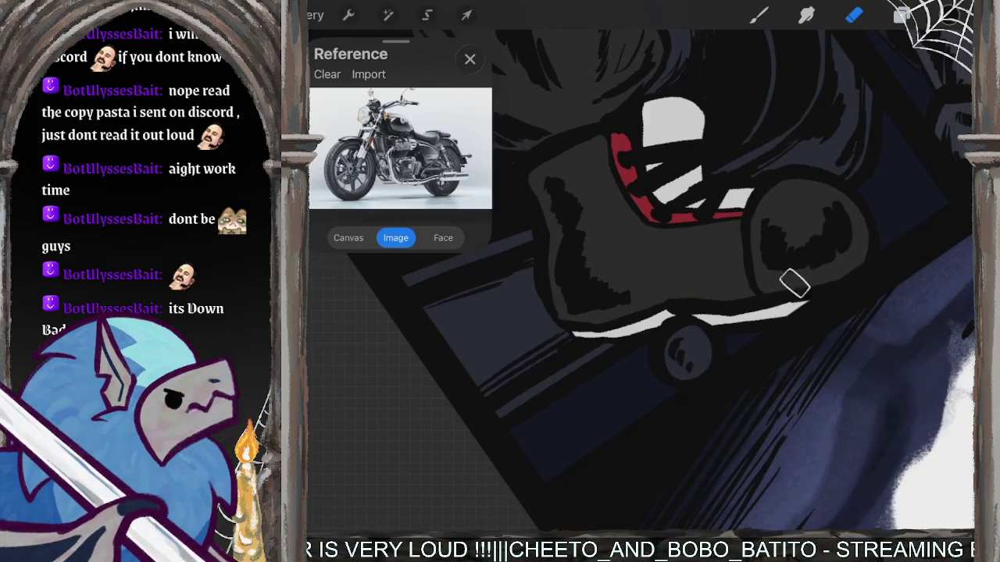
drag(825, 271, 839, 261)
scroll(762, 283, down, 5)
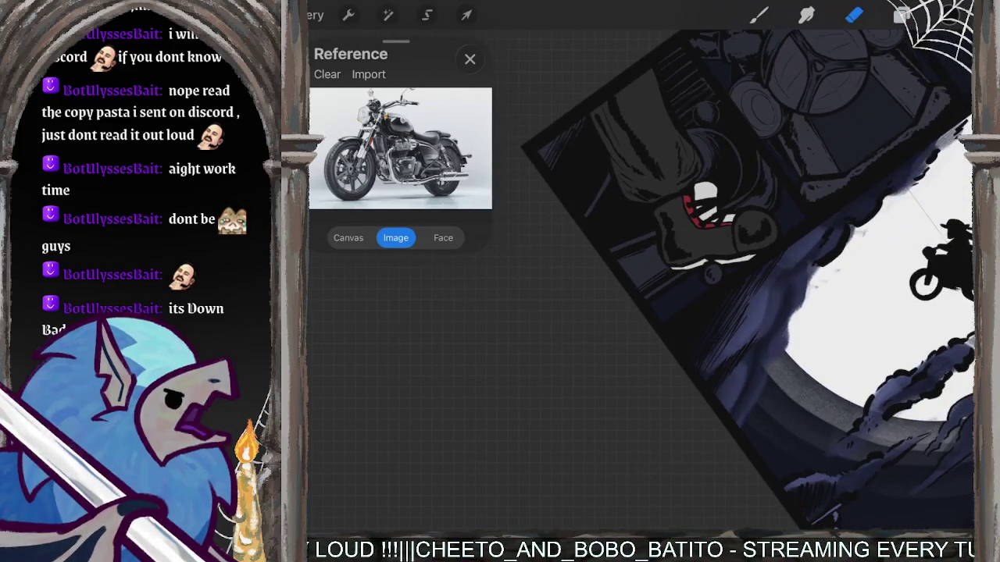
scroll(760, 296, down, 5)
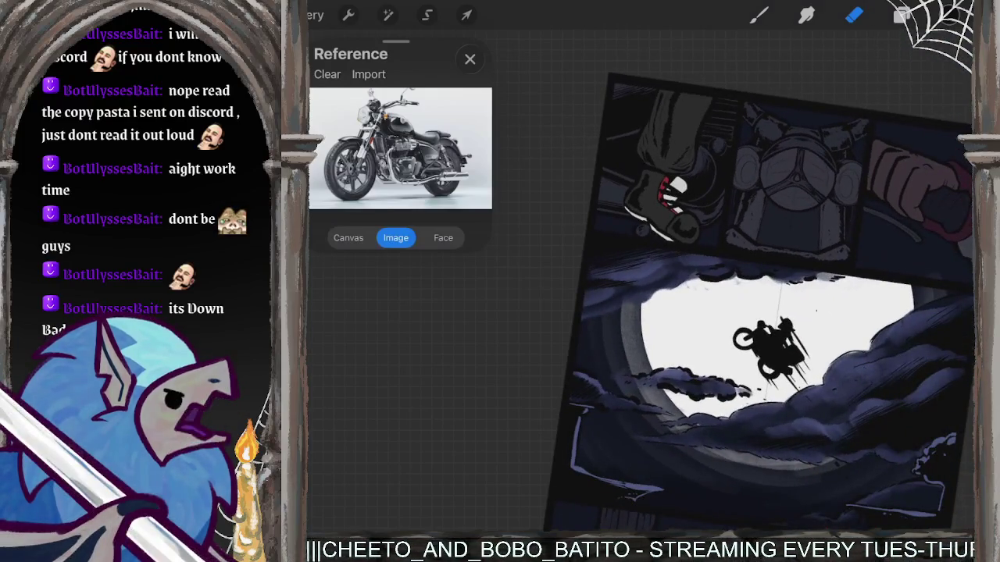
click(758, 15)
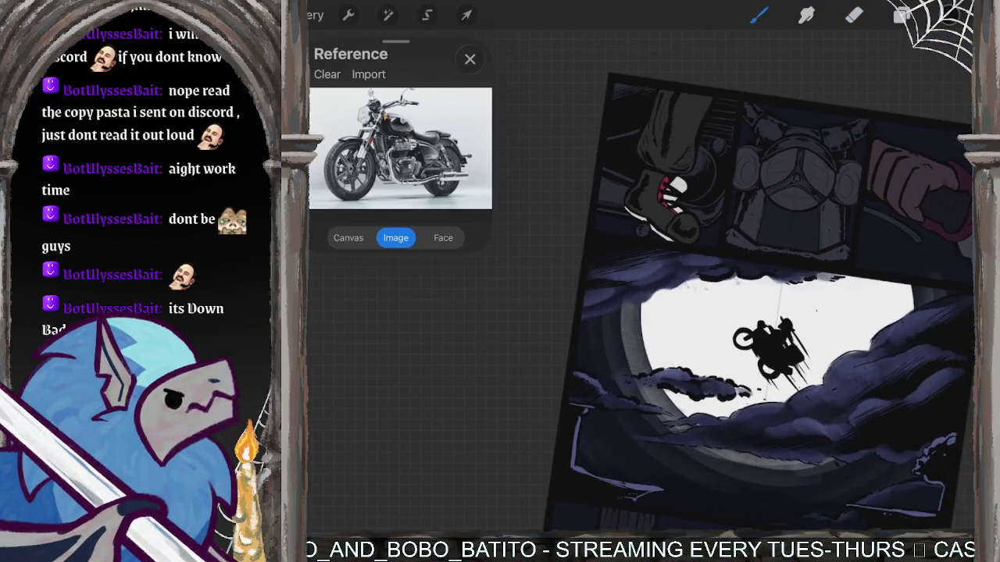
Select Clouds - line, then make Layer 5 the working layer.
scroll(781, 125, up, 3)
scroll(781, 125, up, 2)
click(902, 15)
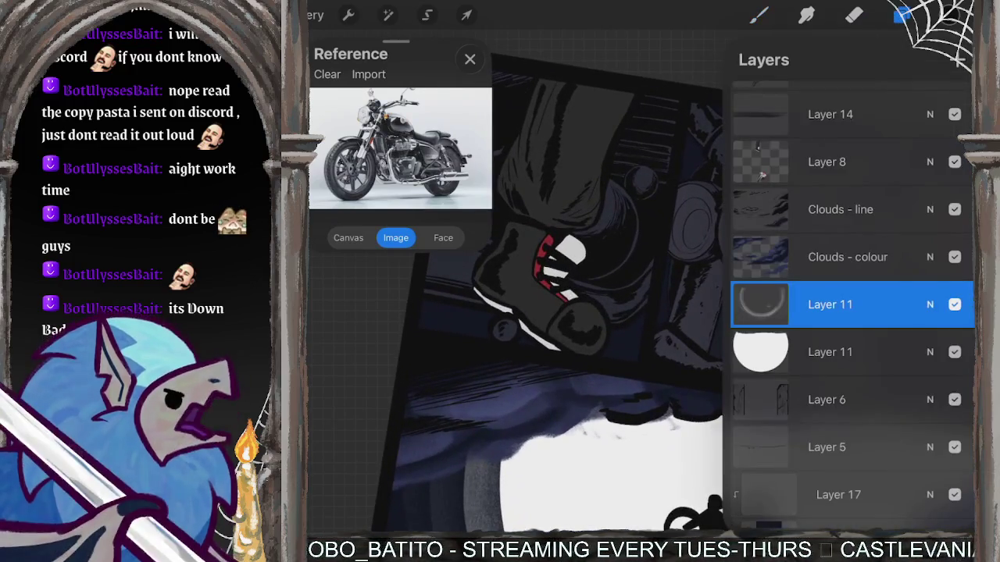
click(840, 210)
scroll(851, 304, up, 2)
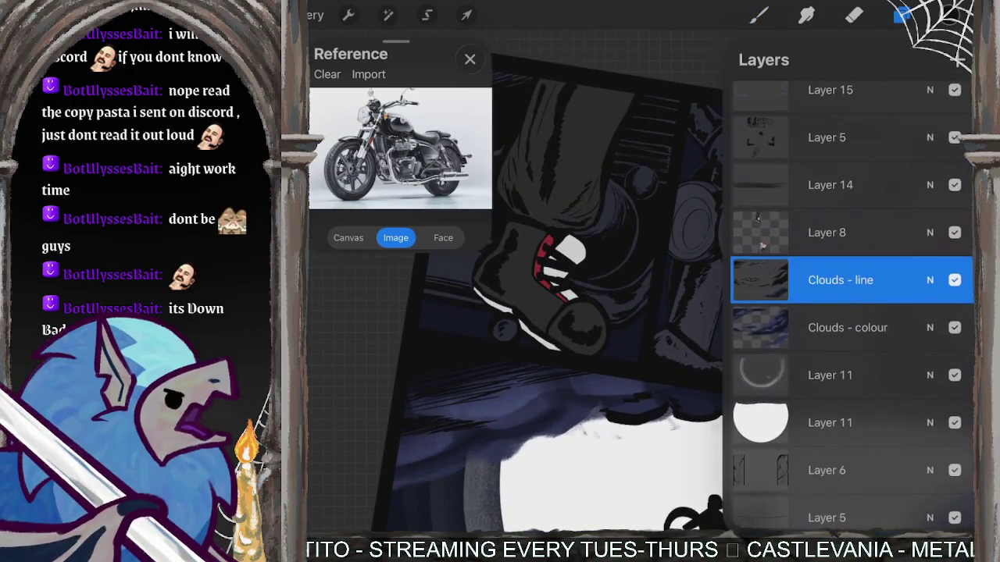
click(826, 137)
Choose the Comics > Indigo brush and bring the engine and glove panels into view.
click(758, 15)
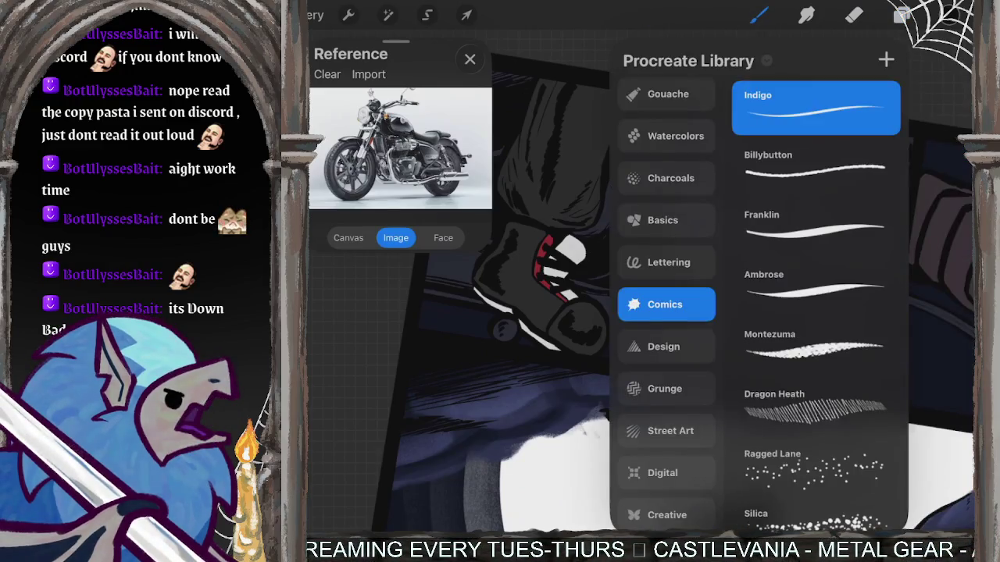
click(758, 15)
mouse_move(781, 234)
mouse_down()
mouse_move(669, 235)
mouse_move(714, 367)
mouse_move(656, 305)
mouse_move(557, 289)
mouse_move(473, 312)
mouse_up()
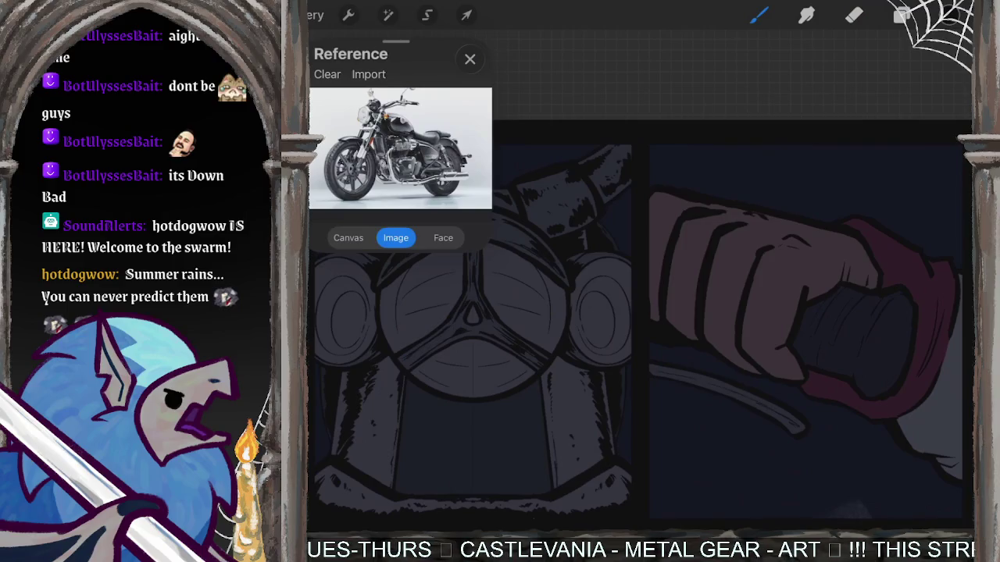
Hatch dark strokes across the glove's knuckles, extending them to the right.
scroll(781, 273, up, 3)
scroll(781, 273, up, 3)
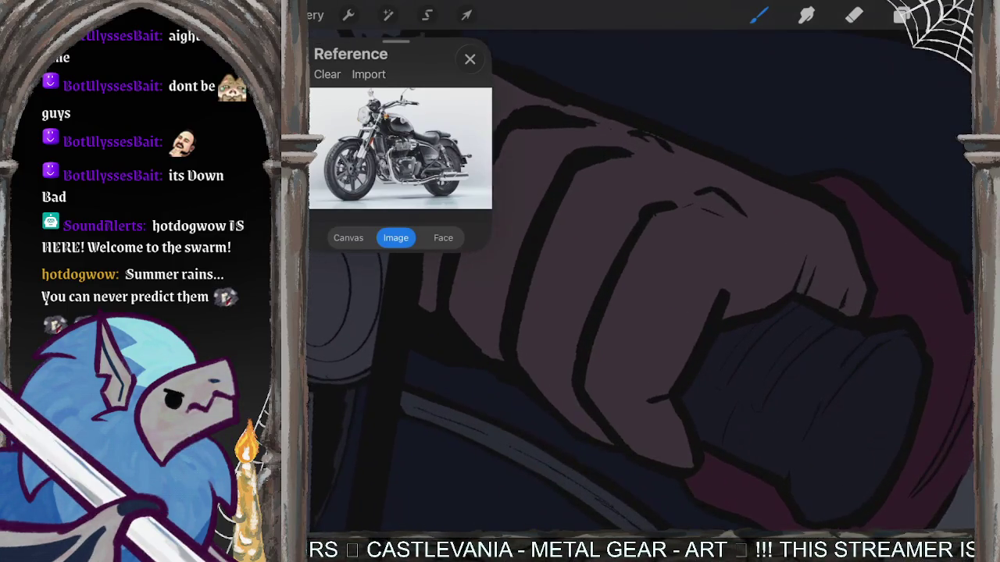
mouse_move(703, 286)
mouse_down()
mouse_move(694, 329)
mouse_move(652, 403)
mouse_up()
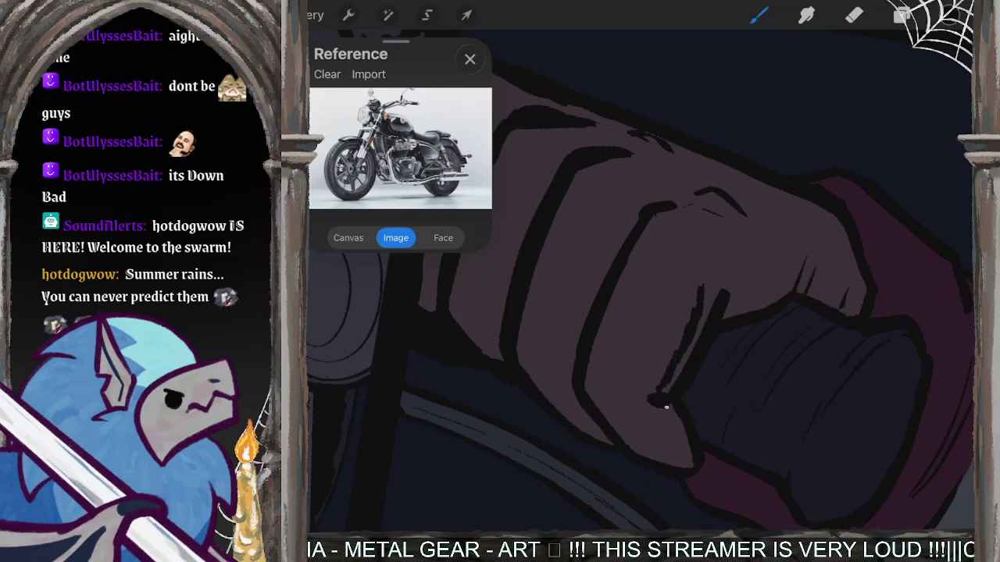
drag(677, 450, 680, 463)
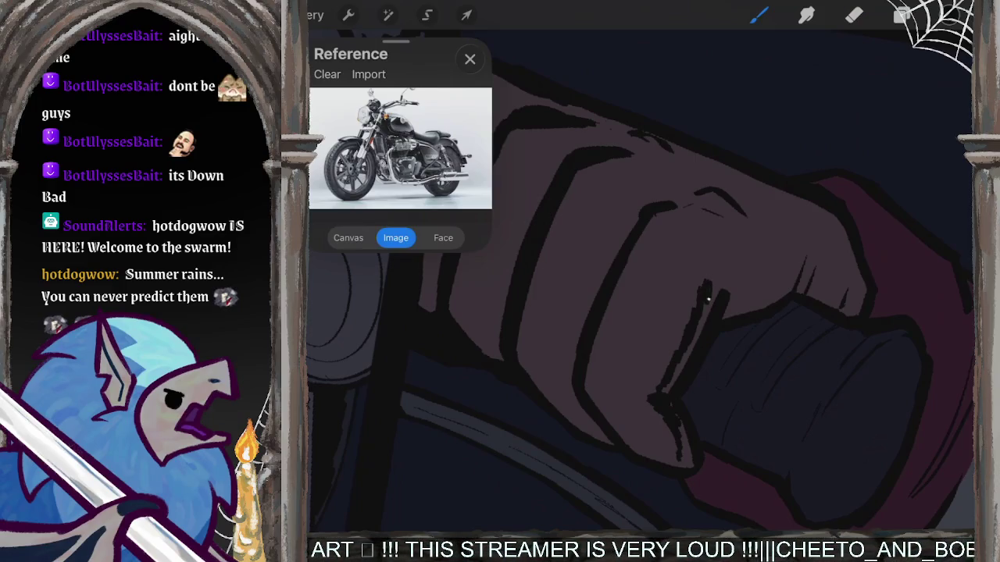
drag(739, 289, 806, 250)
mouse_move(795, 285)
mouse_down()
mouse_move(818, 254)
mouse_move(836, 253)
mouse_up()
drag(821, 295, 841, 267)
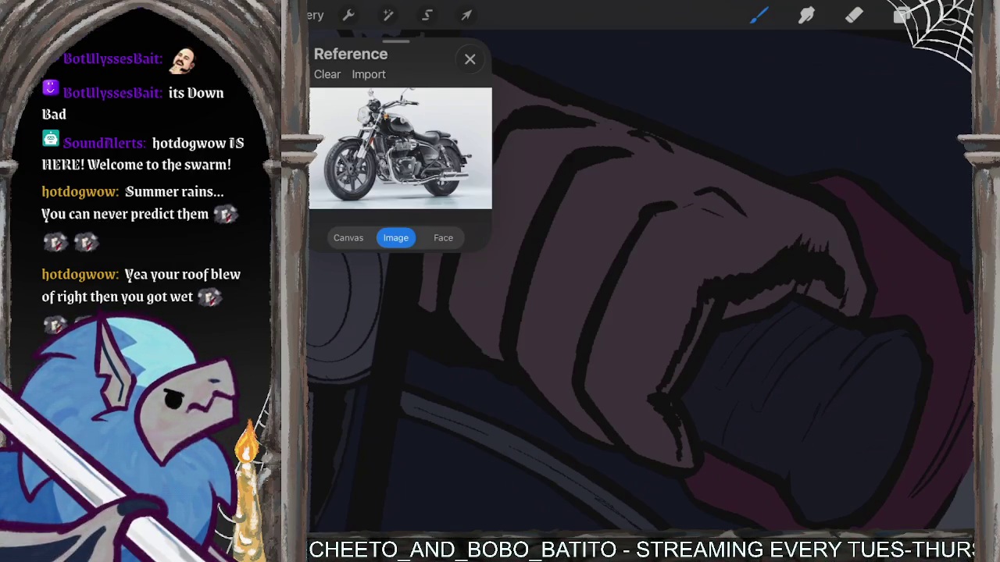
mouse_move(845, 295)
mouse_down()
mouse_move(842, 255)
mouse_move(848, 270)
mouse_up()
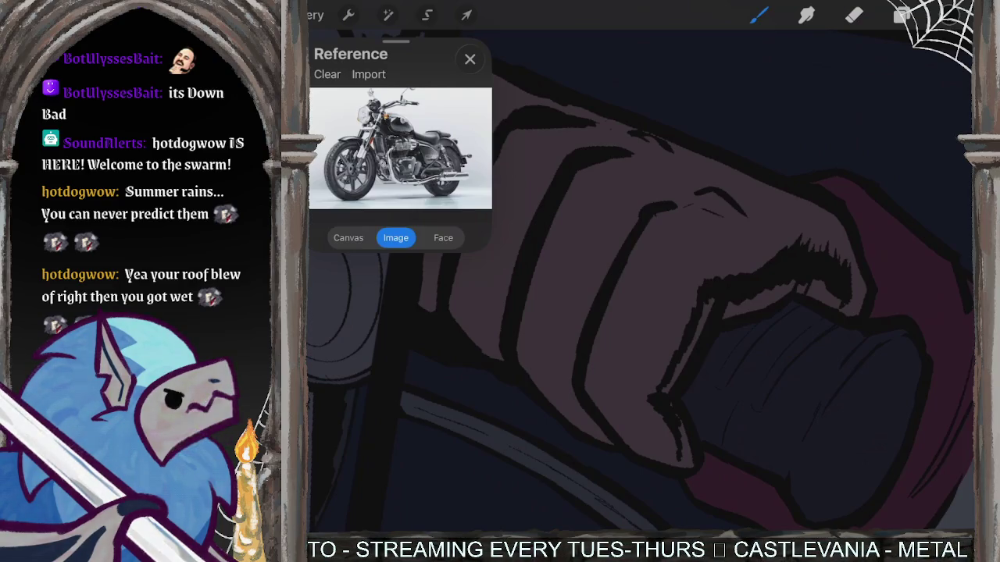
Thicken the glove's outlines near the grip, knuckles and top.
click(616, 446)
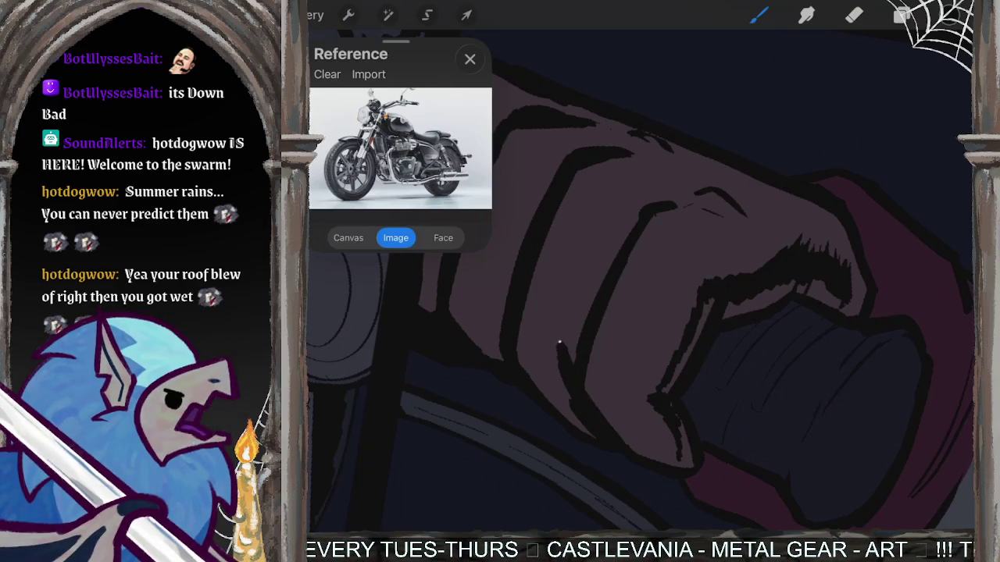
mouse_move(570, 341)
mouse_down()
mouse_move(581, 340)
mouse_move(592, 272)
mouse_up()
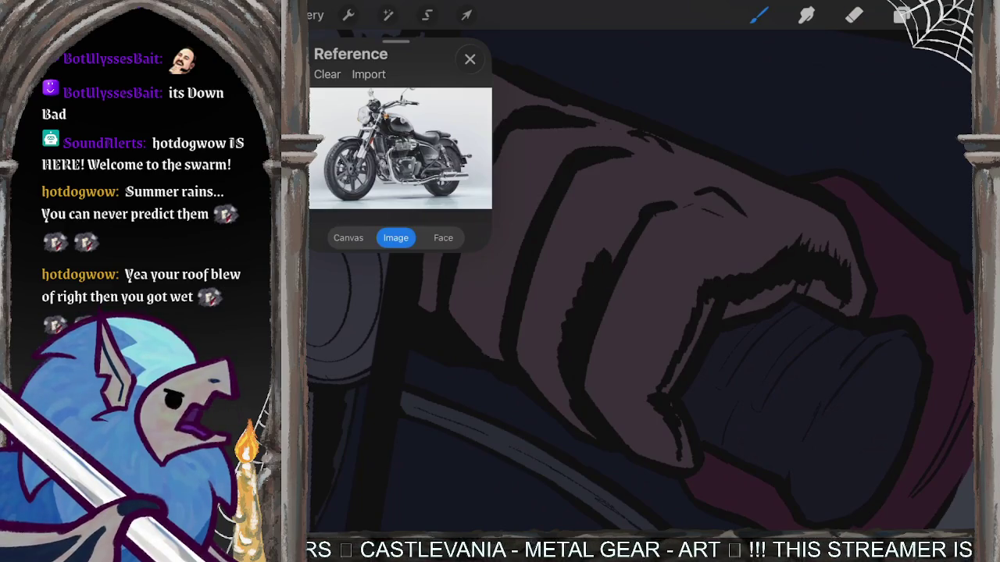
drag(623, 229, 636, 205)
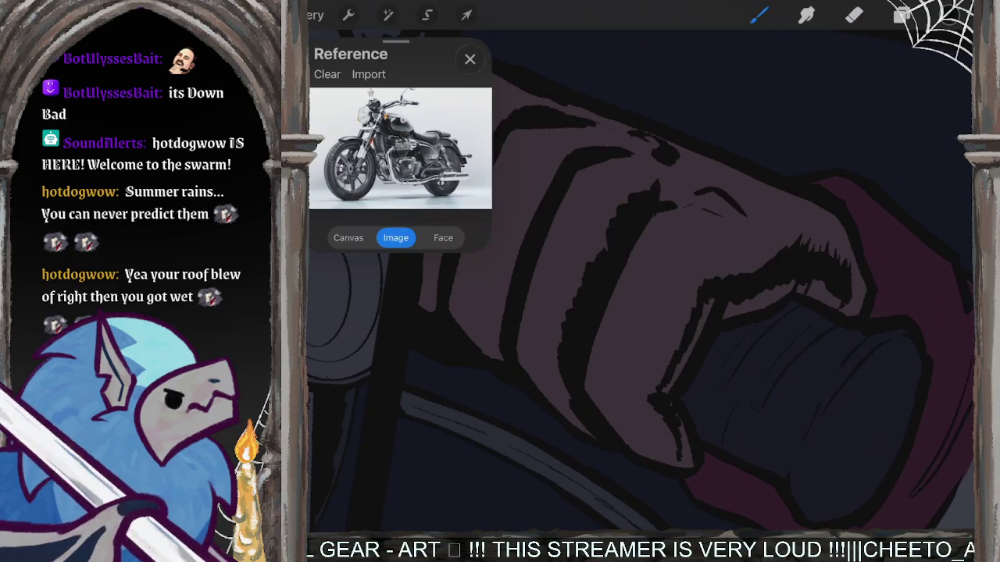
drag(695, 193, 723, 206)
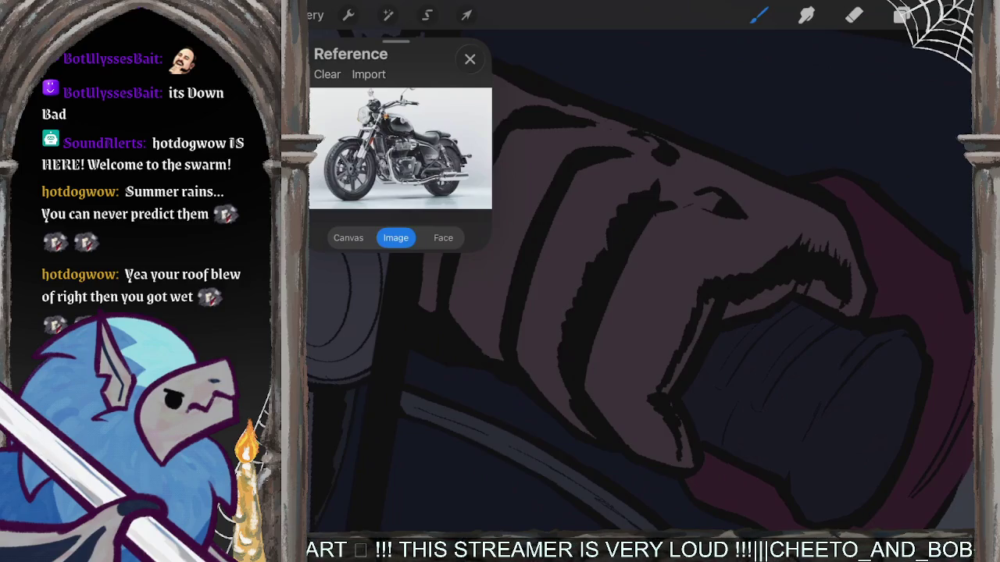
drag(723, 206, 687, 140)
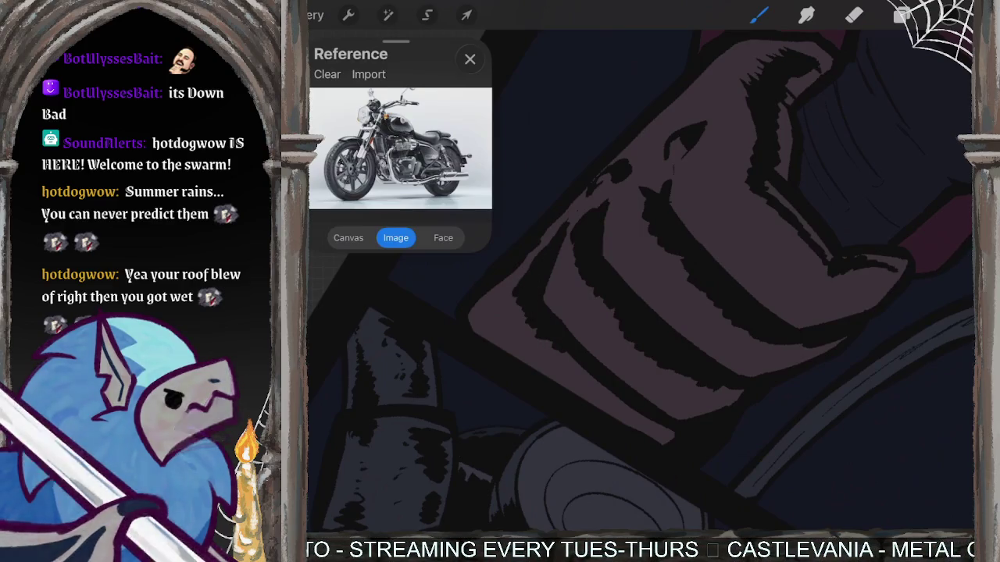
Hatch dark strokes across the glove's fingers and lower glove.
drag(641, 282, 594, 219)
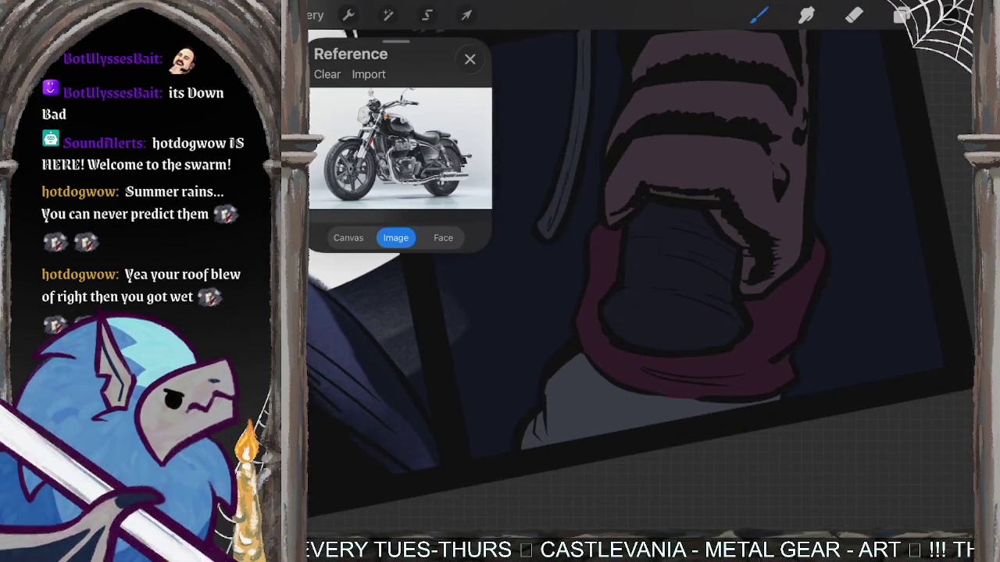
mouse_move(688, 195)
mouse_down()
mouse_move(726, 266)
mouse_move(641, 312)
mouse_move(617, 277)
mouse_up()
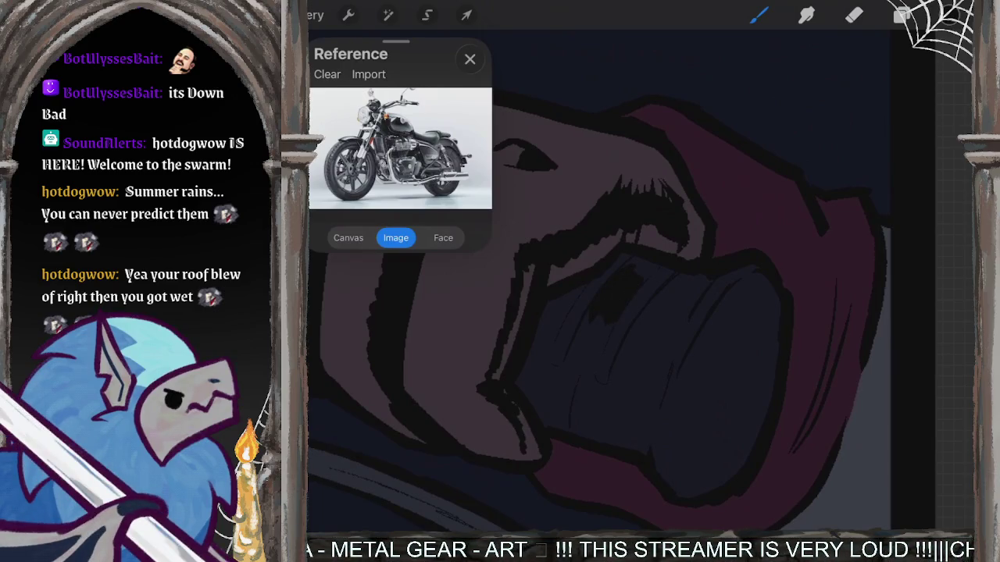
drag(648, 320, 669, 294)
drag(631, 338, 677, 283)
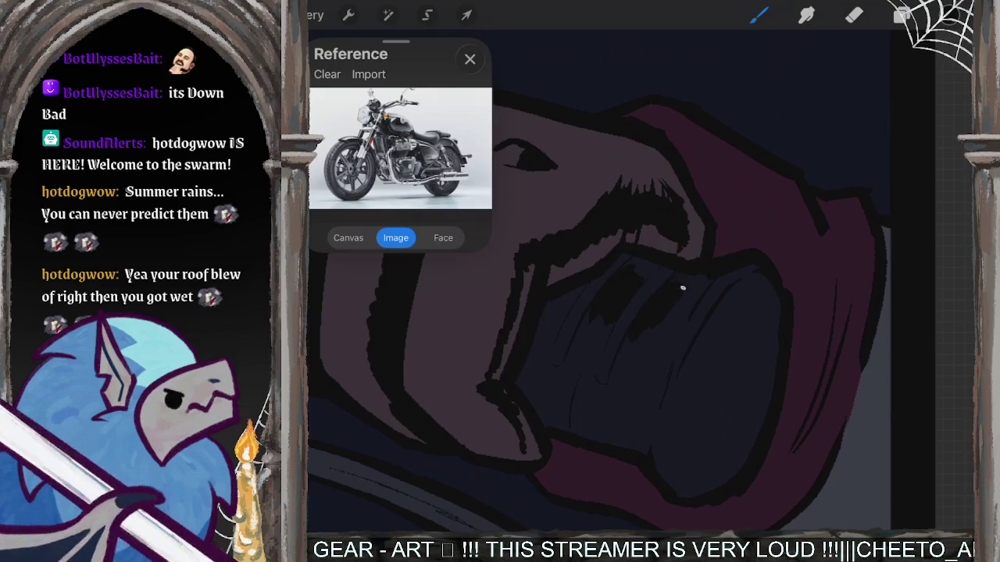
drag(664, 335, 687, 300)
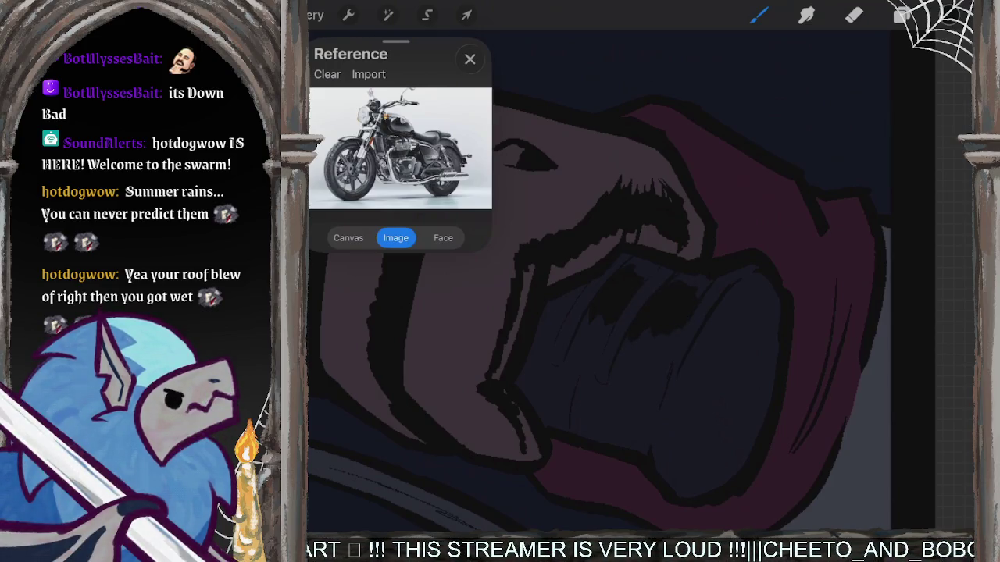
mouse_move(628, 435)
mouse_down()
mouse_move(630, 403)
mouse_move(639, 427)
mouse_up()
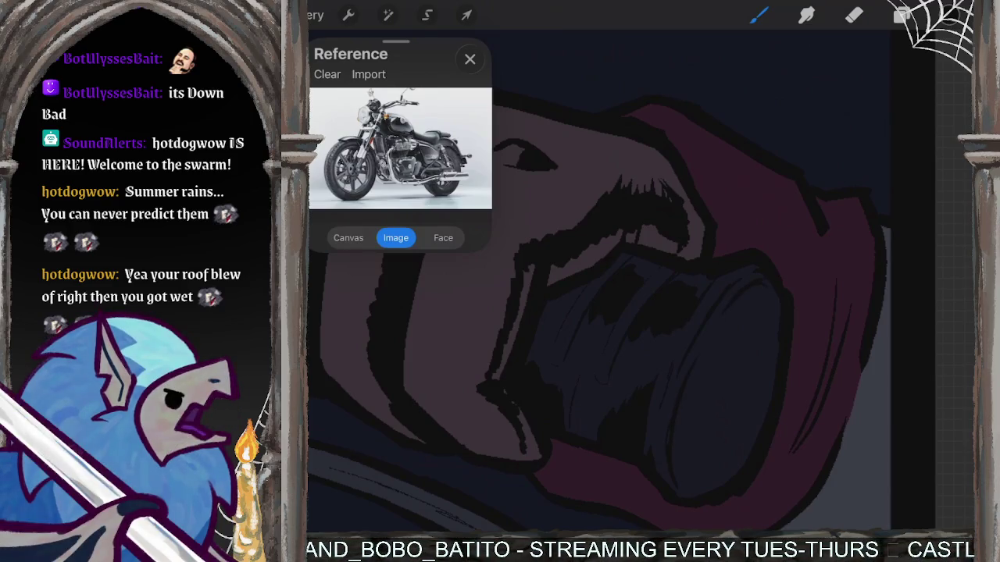
Shade the dark grip end under the glove with heavier strokes.
mouse_move(762, 295)
mouse_down()
mouse_move(726, 351)
mouse_move(722, 387)
mouse_move(752, 378)
mouse_move(746, 401)
mouse_up()
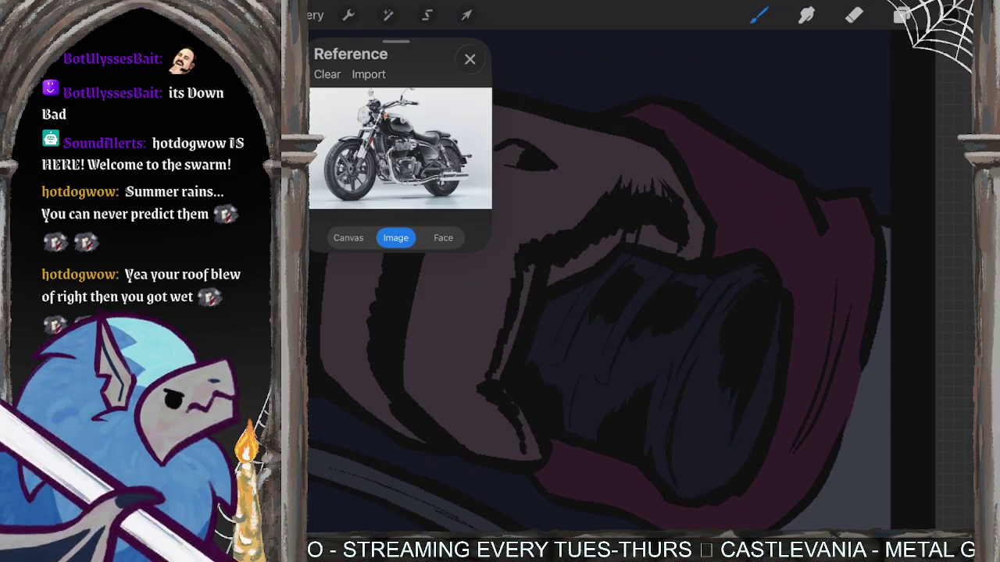
drag(709, 381, 693, 474)
drag(731, 402, 707, 466)
mouse_move(776, 342)
mouse_down()
mouse_move(737, 460)
mouse_move(691, 489)
mouse_up()
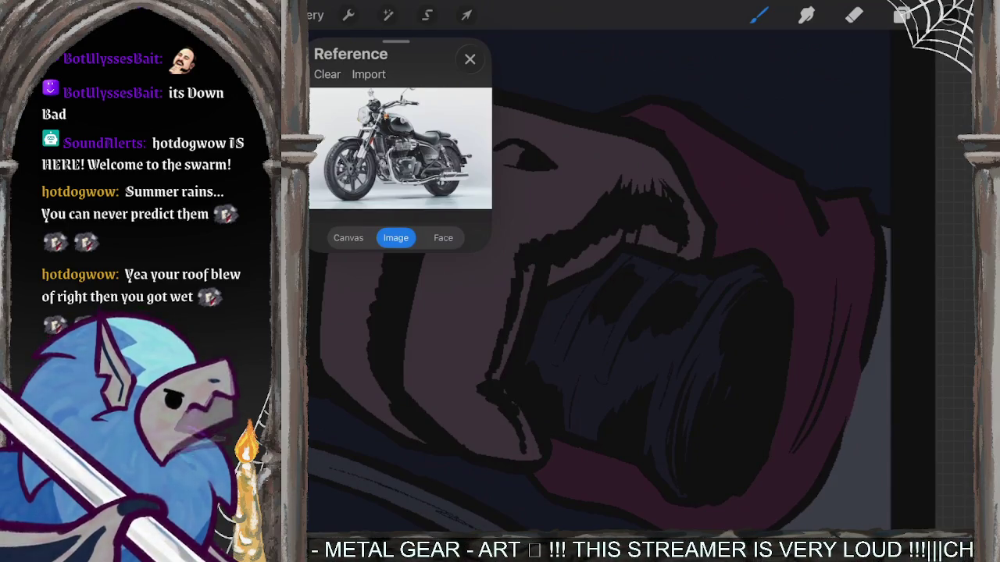
scroll(624, 281, down, 3)
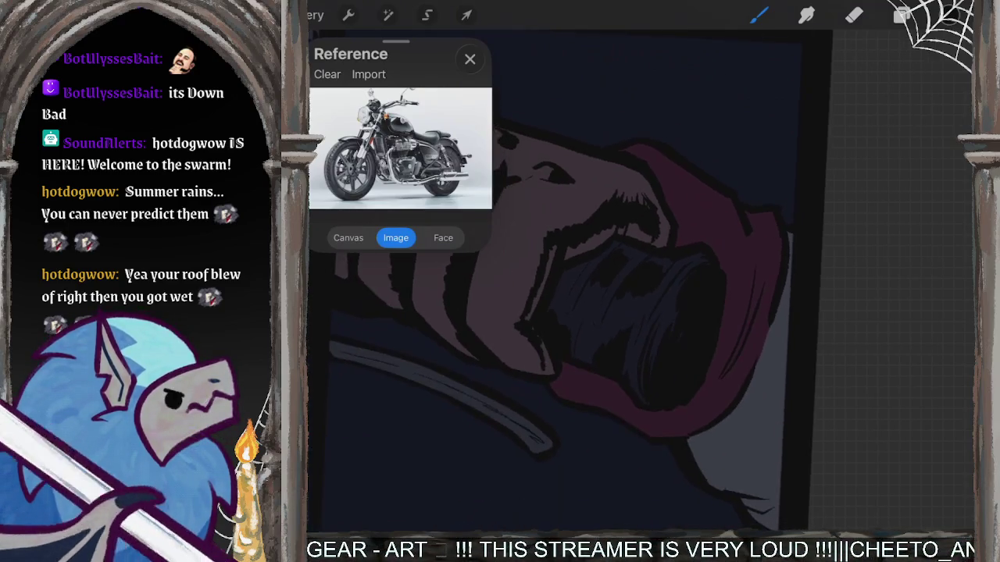
Paint dark hatch strokes across the red glove.
scroll(569, 282, down, 5)
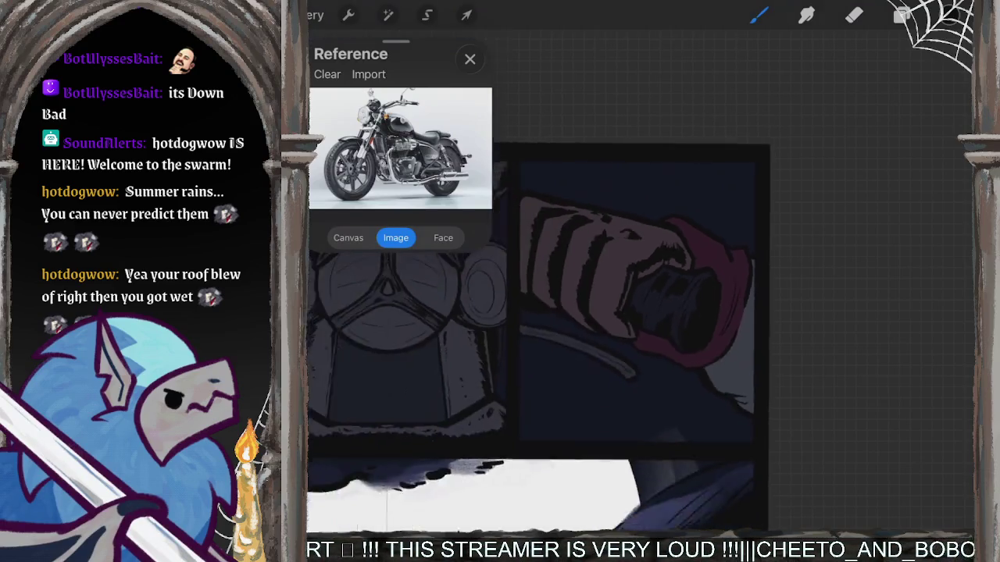
scroll(570, 283, up, 5)
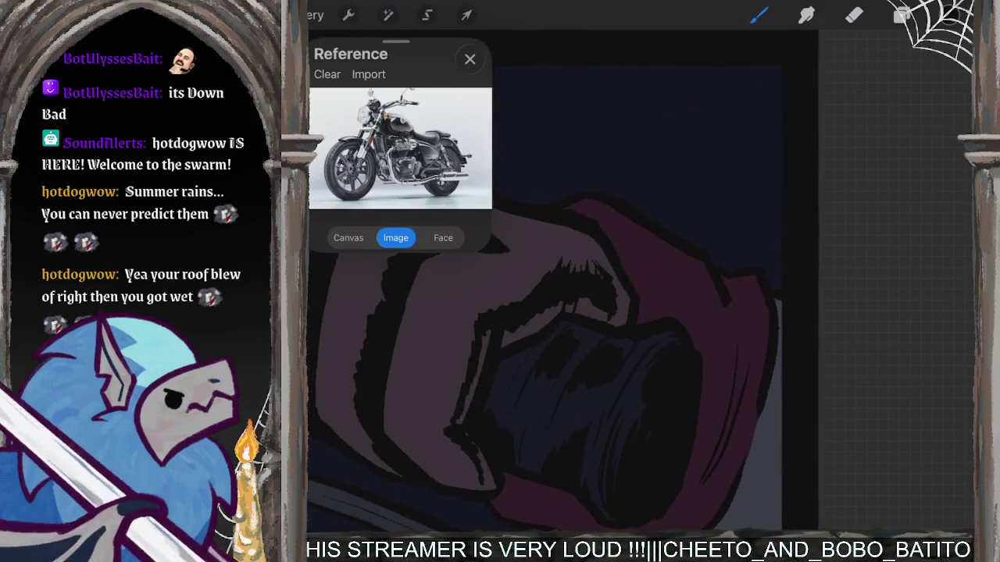
drag(668, 270, 715, 343)
drag(703, 279, 718, 341)
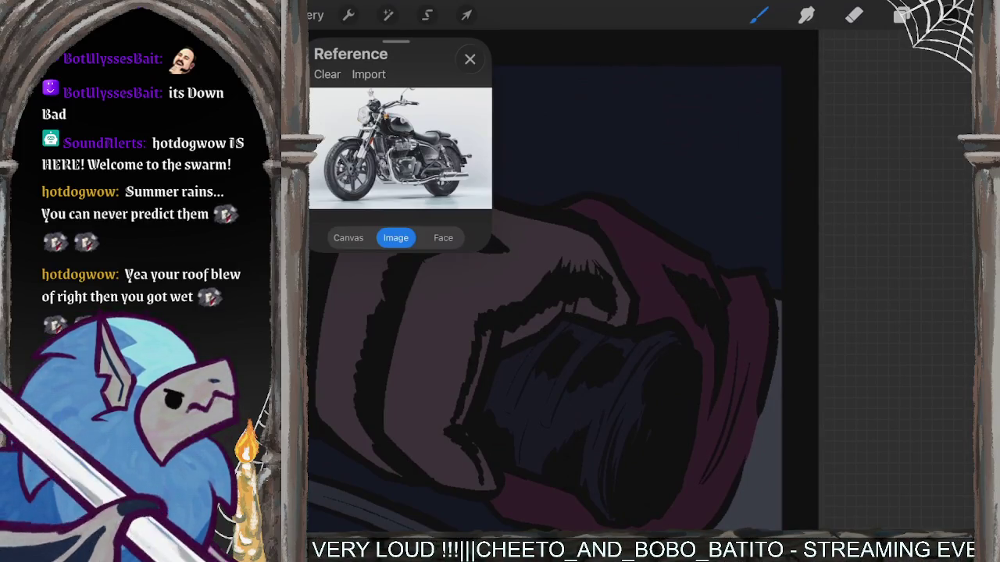
scroll(641, 281, up, 5)
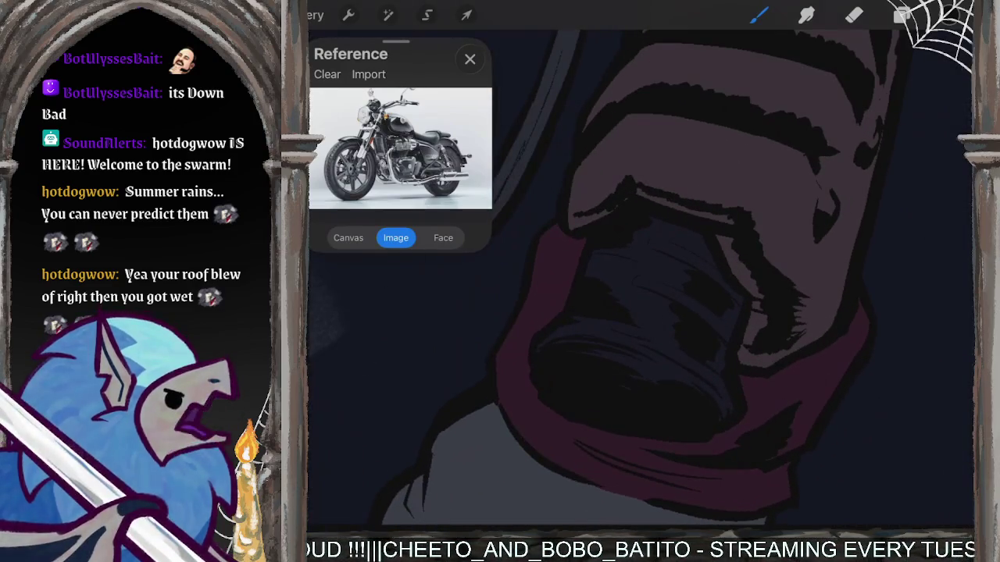
Hatch dark lines along the glove's left edge and draw a line up it.
drag(514, 354, 537, 431)
drag(503, 372, 529, 434)
mouse_move(517, 358)
mouse_down()
mouse_move(528, 397)
mouse_move(521, 364)
mouse_up()
drag(539, 306, 554, 245)
scroll(640, 281, down, 2)
scroll(641, 281, down, 2)
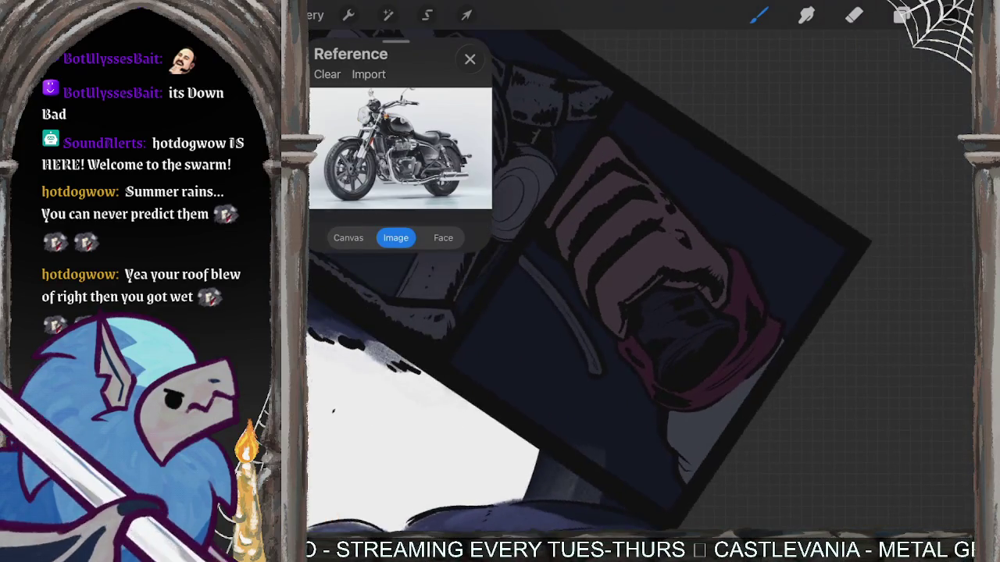
scroll(640, 281, down, 2)
scroll(562, 281, up, 2)
scroll(562, 281, up, 3)
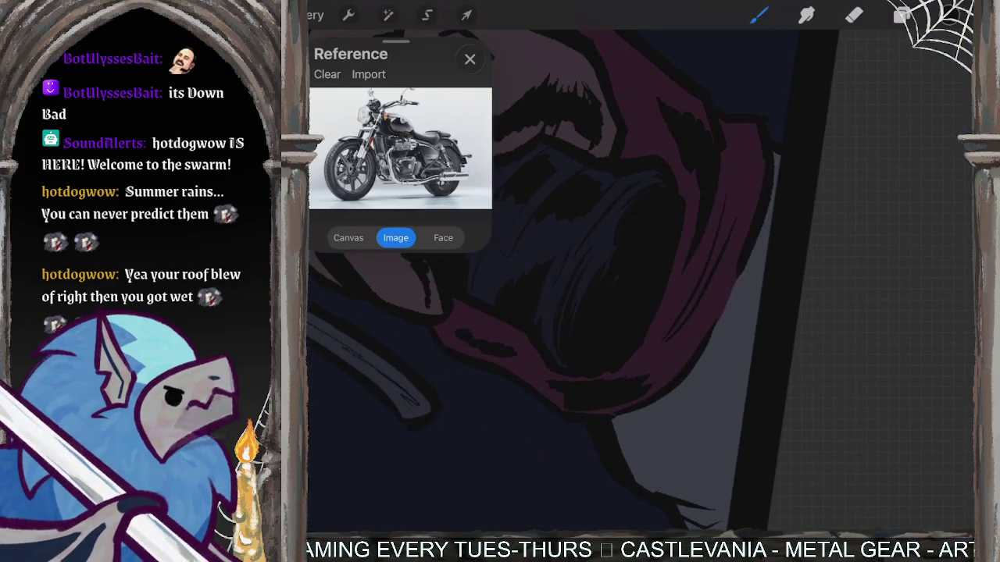
Extend the dark band down the glove's right edge and fill the grey strip.
drag(762, 256, 742, 367)
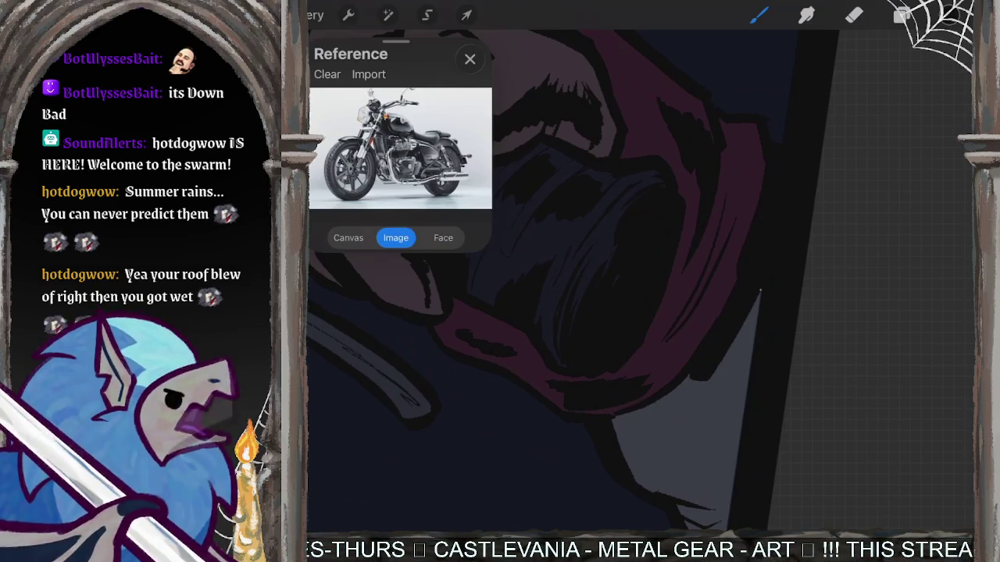
drag(754, 316, 663, 418)
drag(689, 375, 649, 425)
drag(738, 344, 666, 425)
drag(756, 314, 677, 420)
drag(753, 340, 680, 442)
mouse_move(746, 390)
mouse_down()
mouse_move(685, 451)
mouse_move(699, 459)
mouse_up()
mouse_move(740, 428)
mouse_down()
mouse_move(708, 459)
mouse_move(719, 481)
mouse_up()
scroll(562, 281, down, 5)
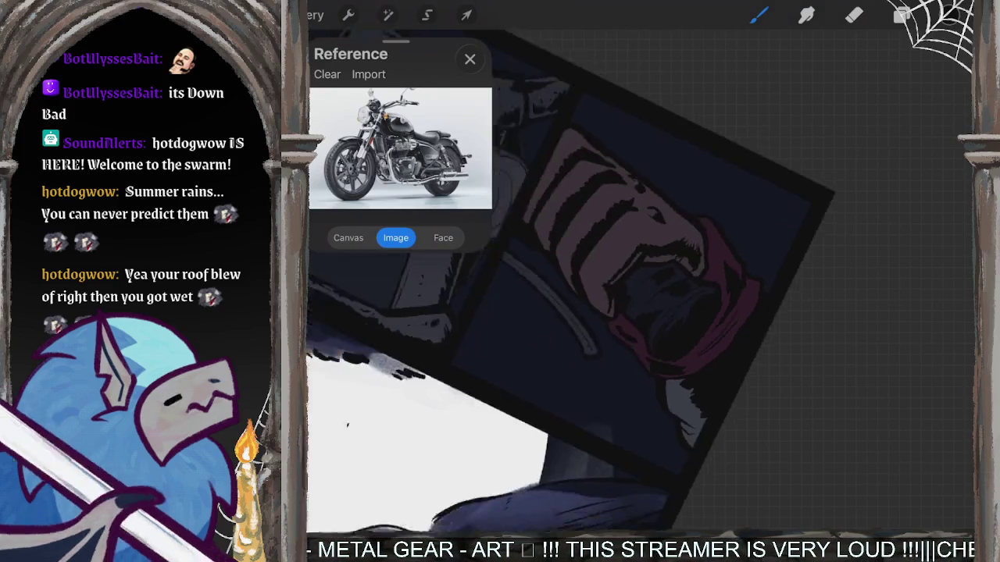
Zoom out to the whole page and select Layer 17 in the layer list.
scroll(574, 391, down, 5)
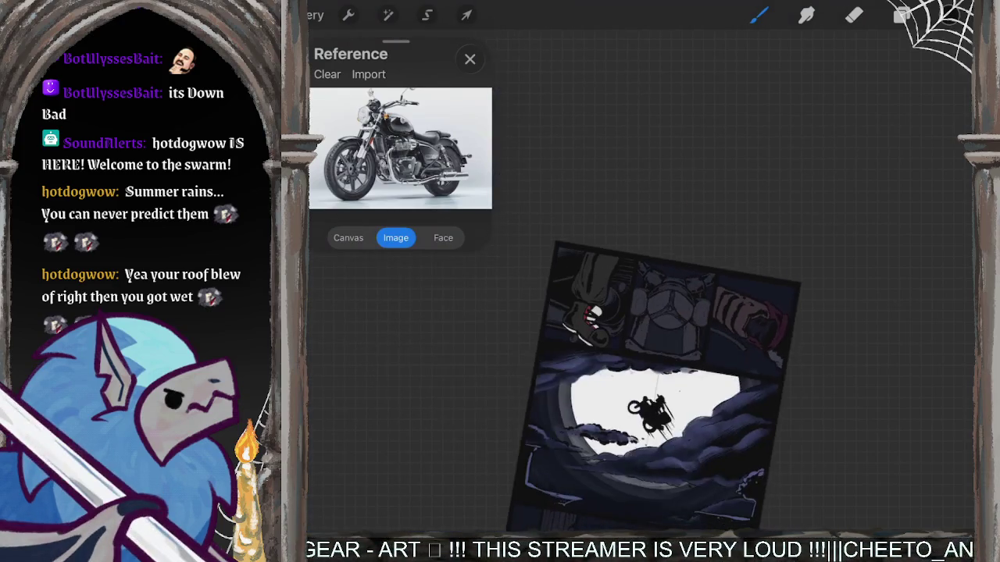
scroll(664, 313, up, 5)
scroll(664, 312, down, 3)
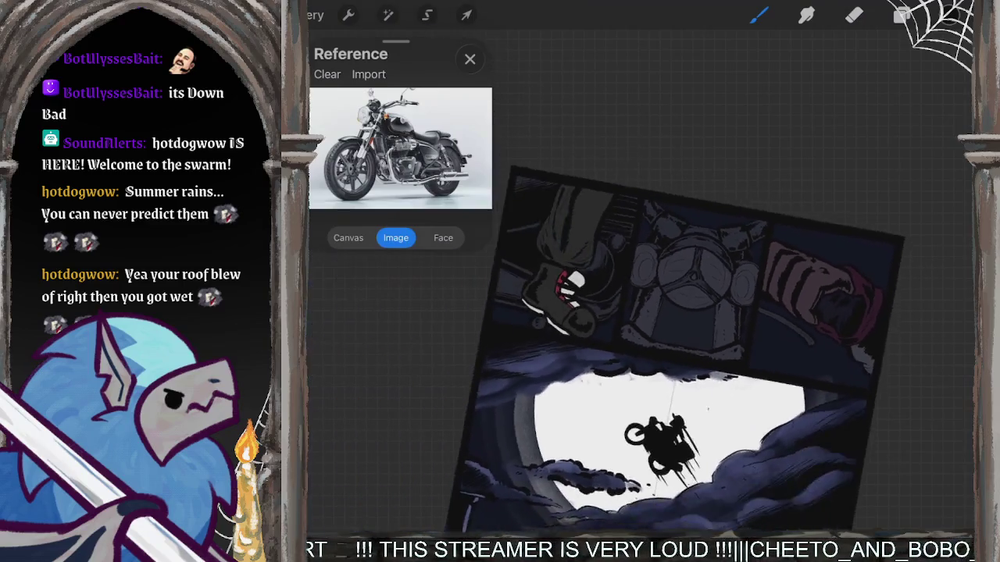
scroll(664, 312, down, 2)
scroll(702, 351, down, 3)
scroll(726, 367, up, 2)
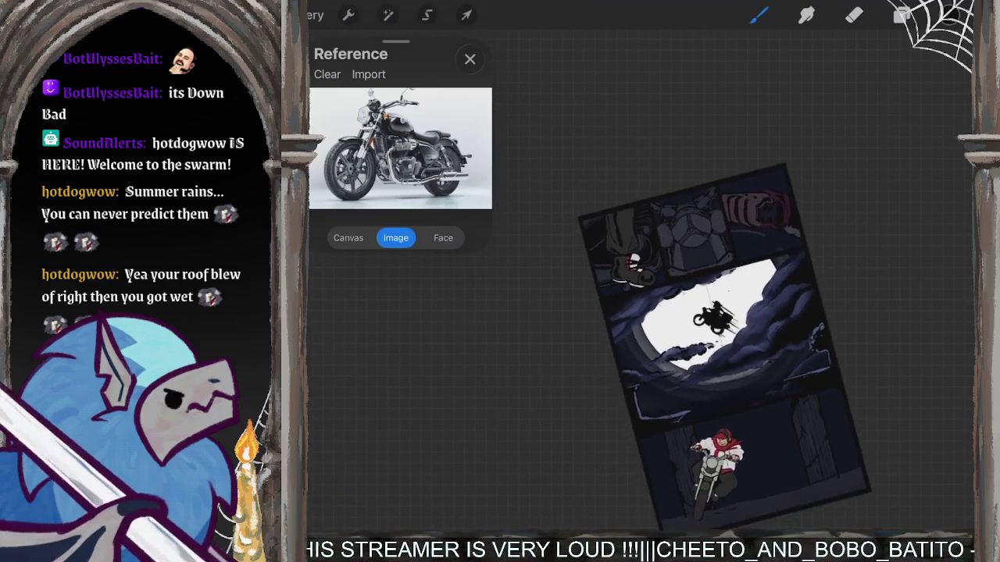
scroll(726, 335, up, 3)
scroll(703, 336, up, 3)
scroll(703, 336, up, 2)
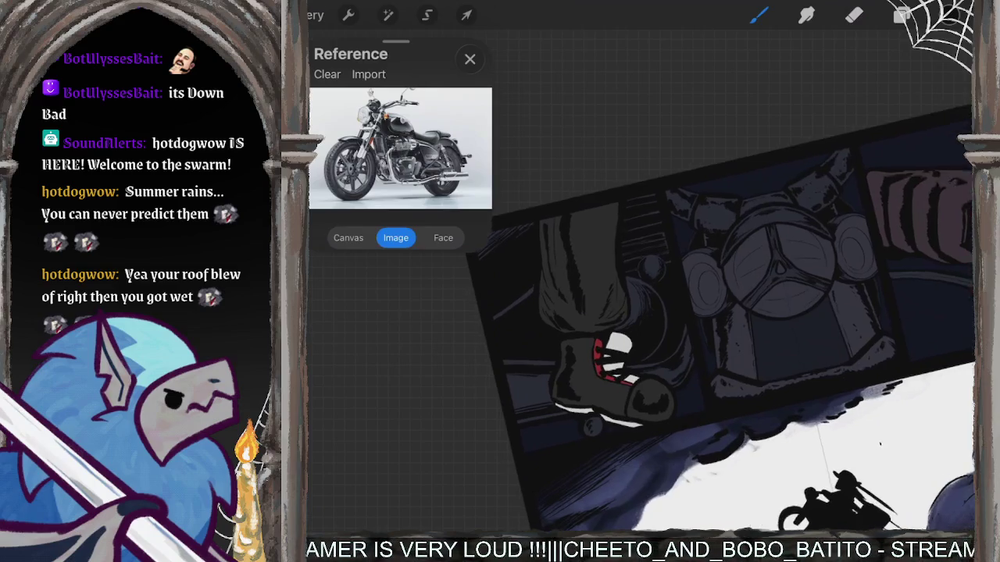
scroll(703, 335, up, 2)
click(902, 15)
scroll(852, 304, down, 10)
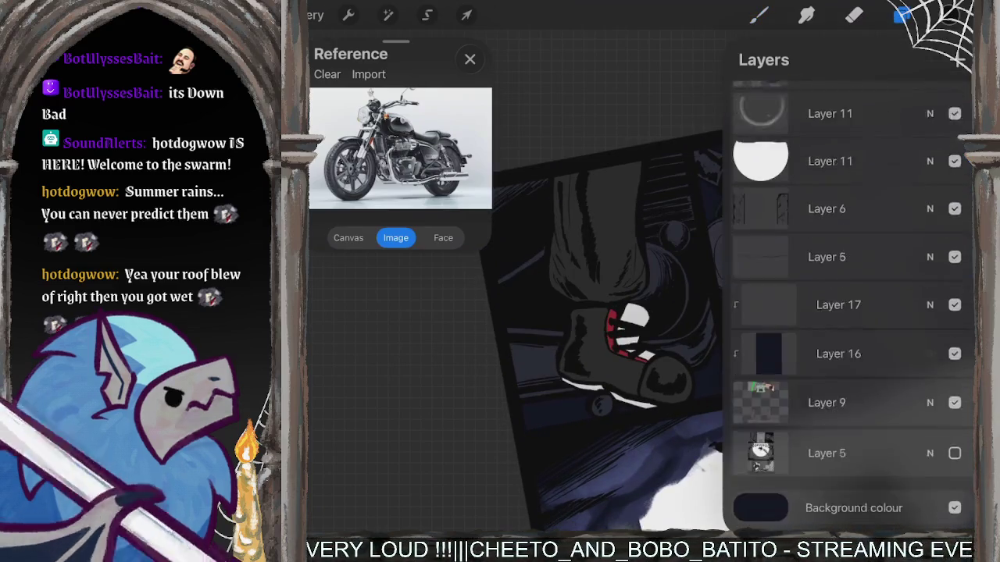
click(838, 320)
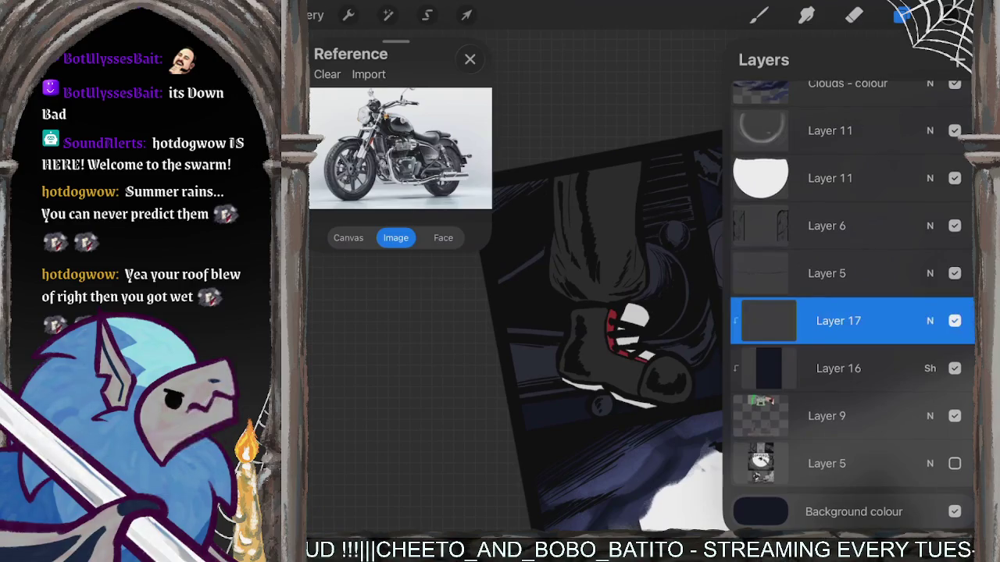
Paint muted blue highlights in the background behind the boot.
click(954, 15)
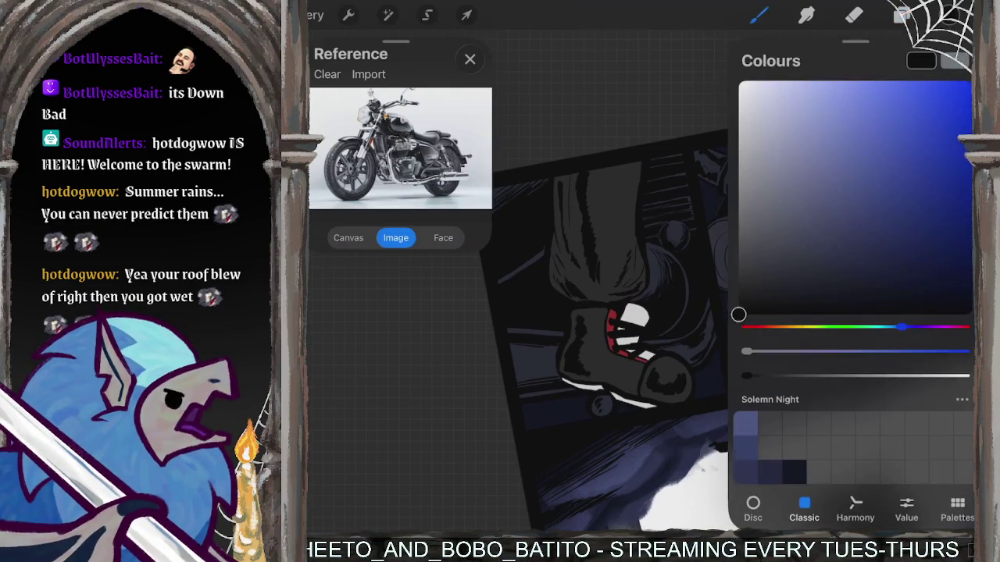
click(839, 196)
click(954, 15)
mouse_move(517, 381)
mouse_down()
mouse_move(539, 346)
mouse_move(556, 332)
mouse_move(559, 343)
mouse_up()
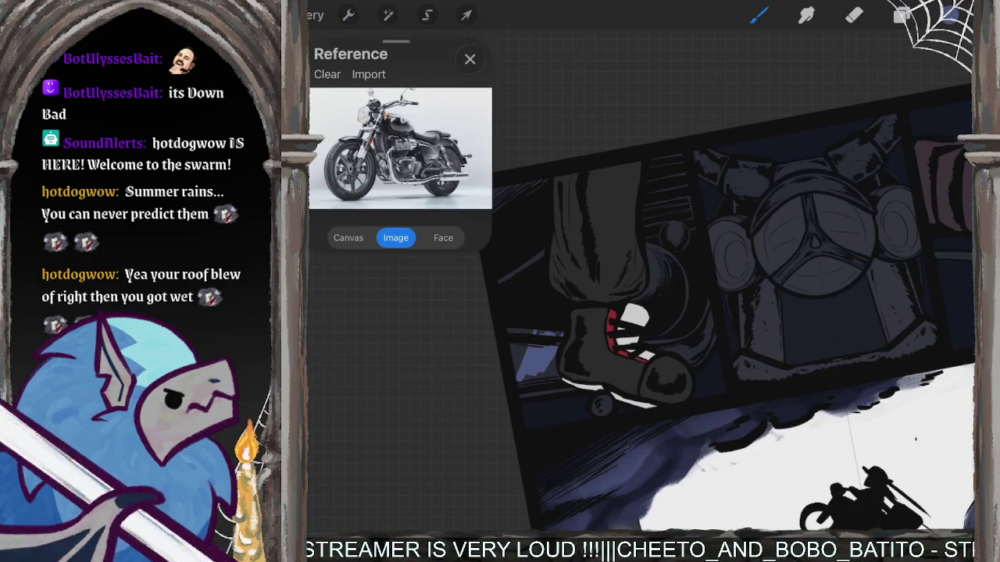
Erase part of the light blue highlight with the Eraser.
scroll(726, 313, down, 3)
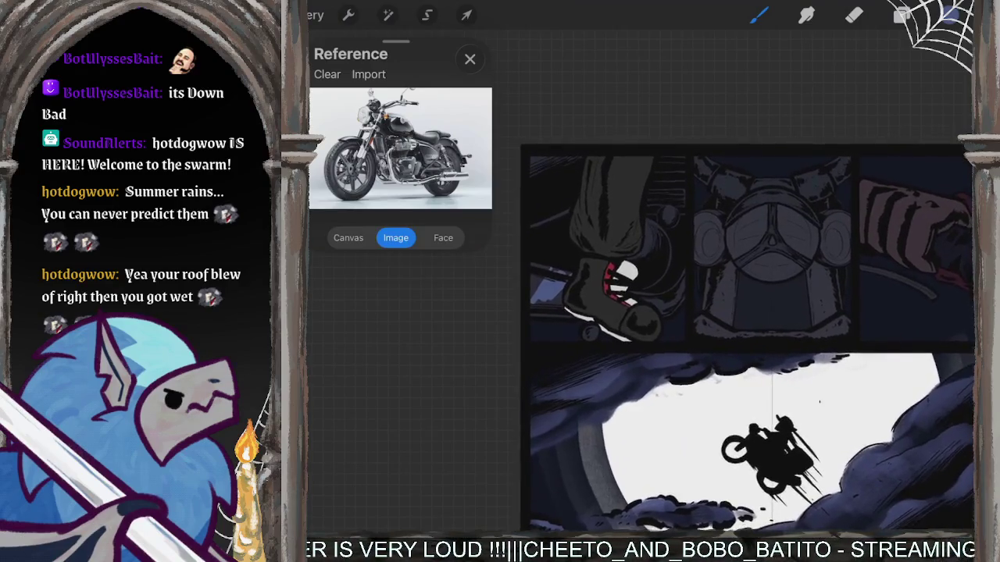
scroll(727, 312, up, 5)
key(e)
scroll(719, 281, up, 3)
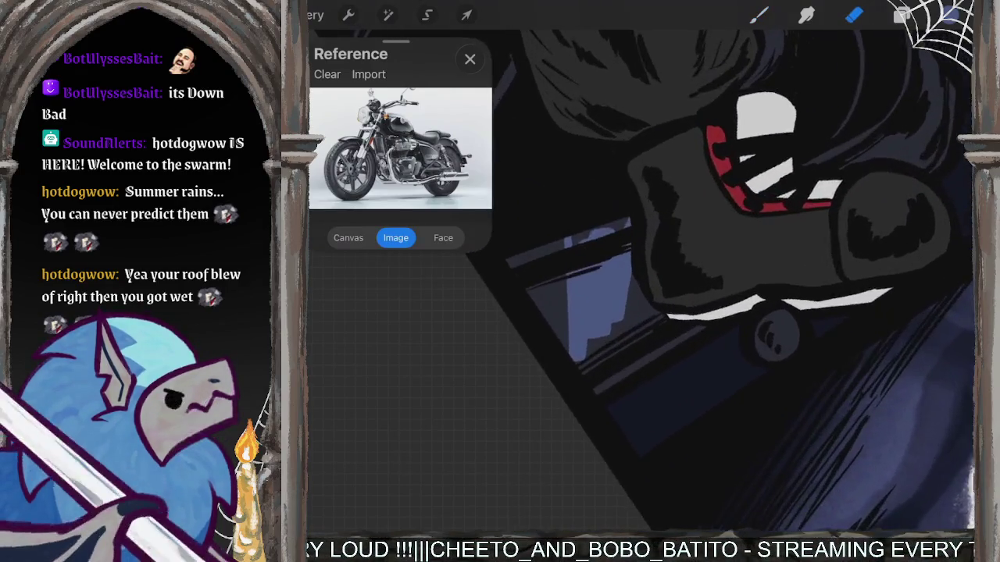
drag(625, 261, 598, 330)
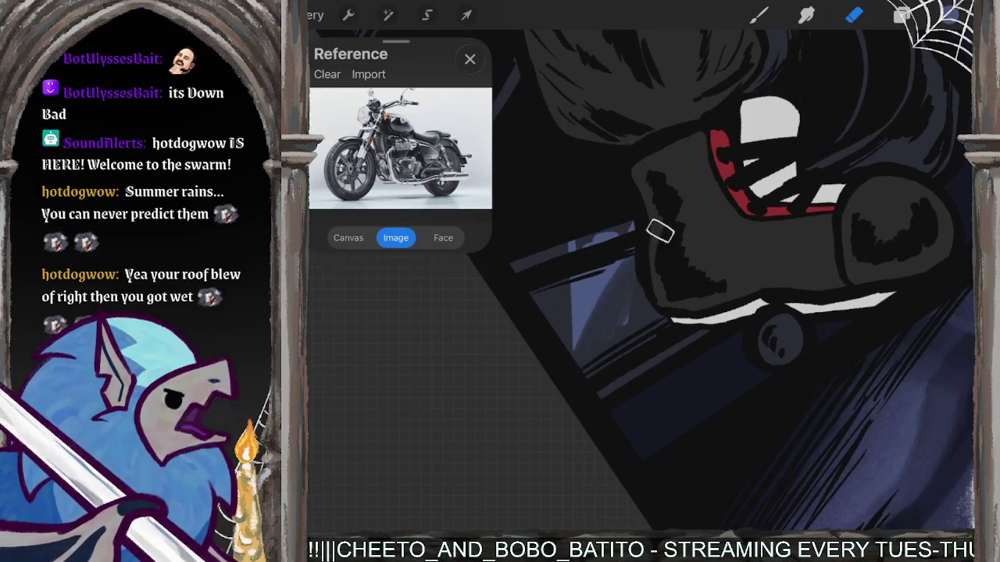
drag(616, 262, 562, 351)
Pick the Indigo brush from the Comics set for the eraser.
click(853, 15)
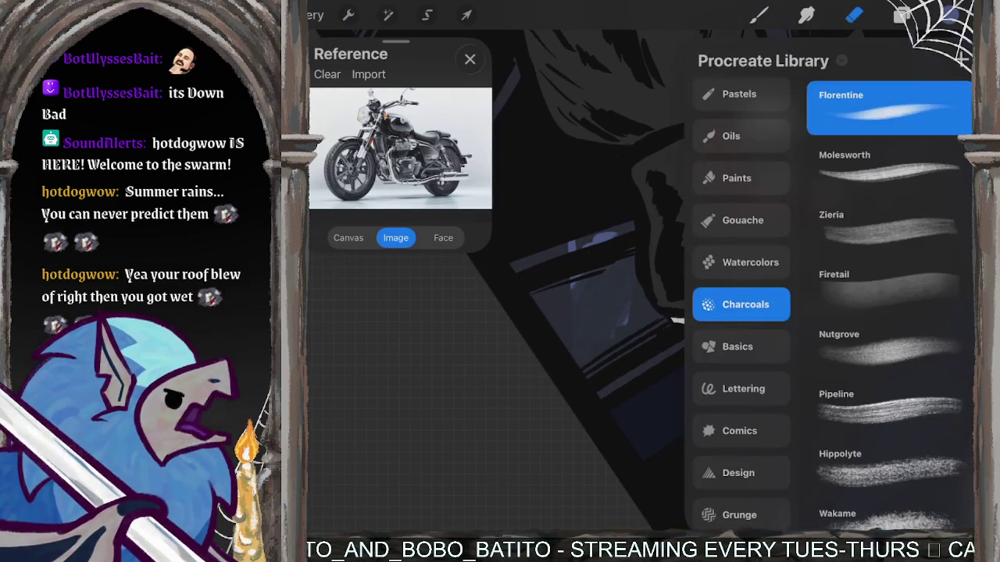
click(750, 263)
click(731, 136)
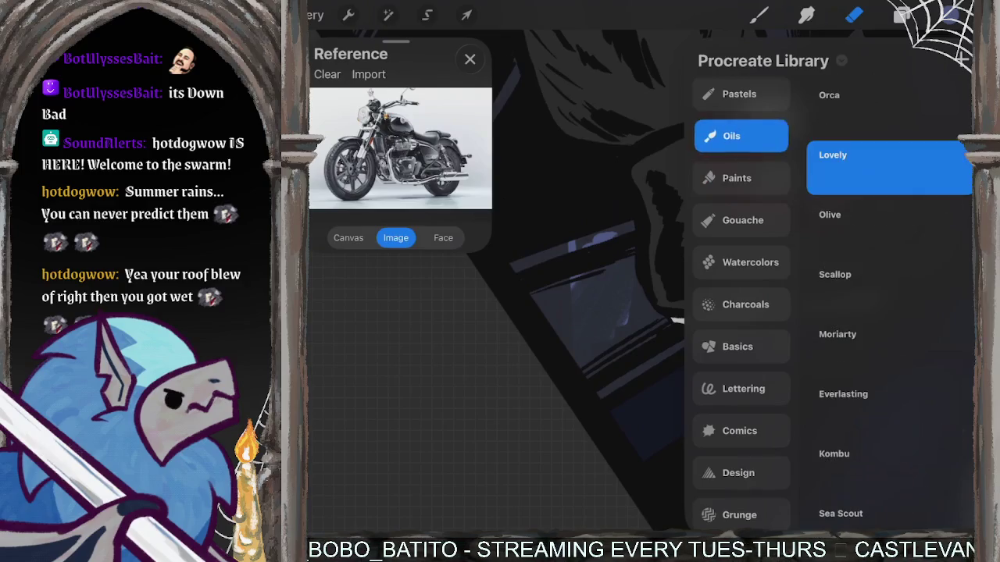
click(743, 389)
click(739, 430)
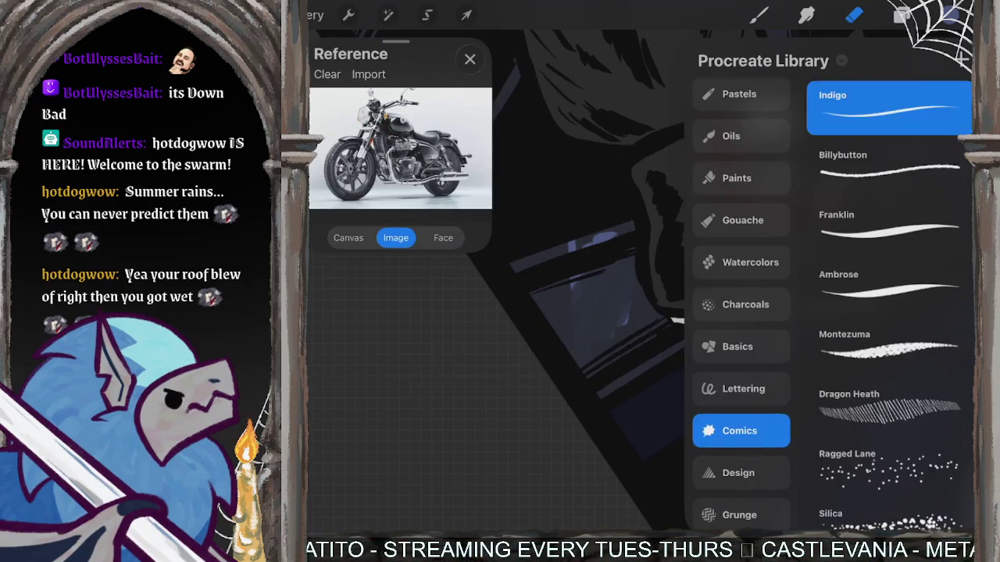
click(853, 15)
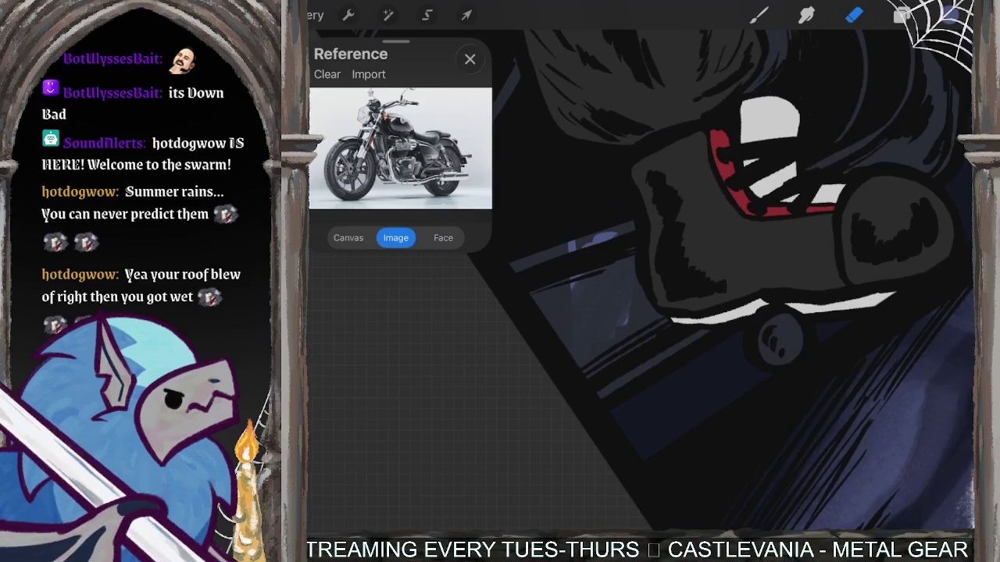